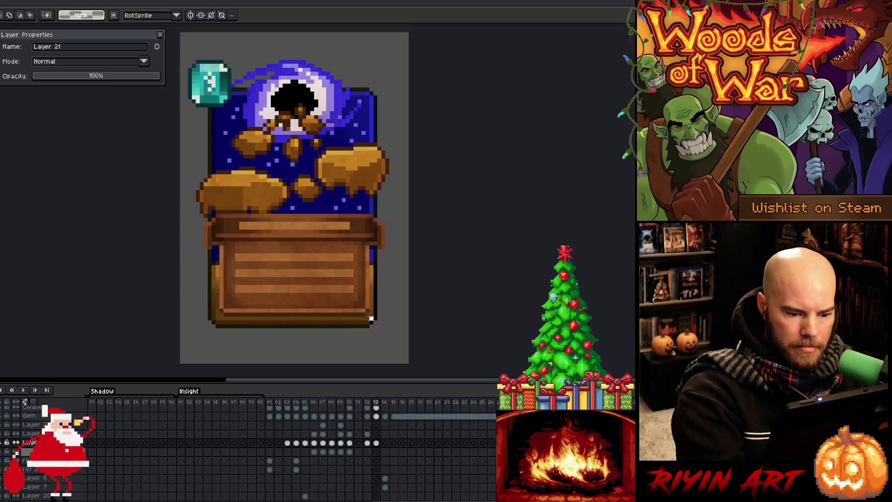
Lasso the strip along the text box's right edge and raise its Hue/Saturation Lightness by 5.
left_click_drag(372, 319, 372, 254)
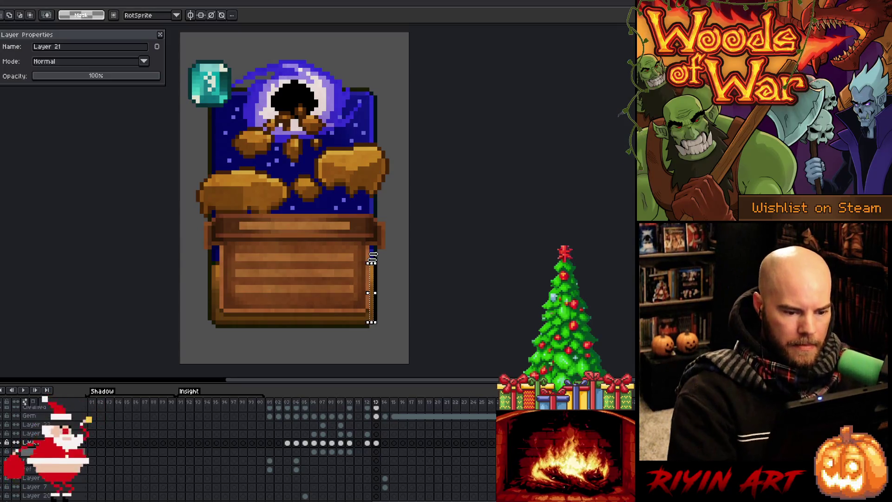
key("ctrl+u")
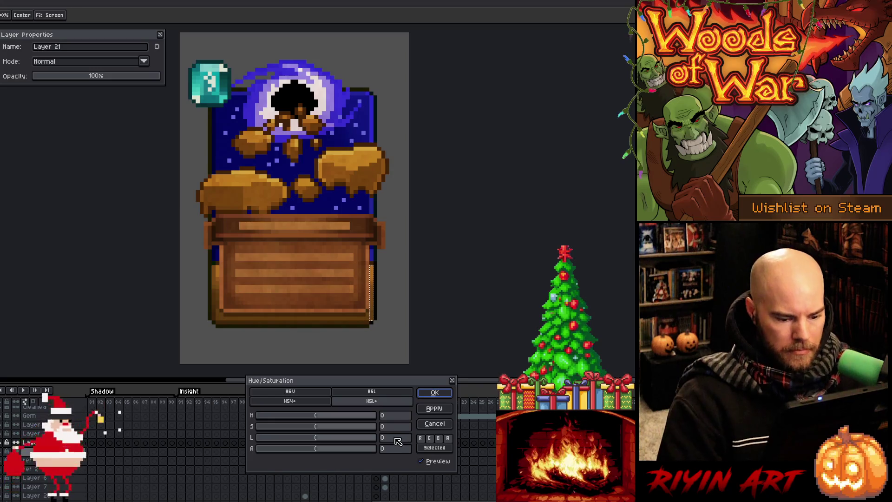
left_click(394, 437)
type("3")
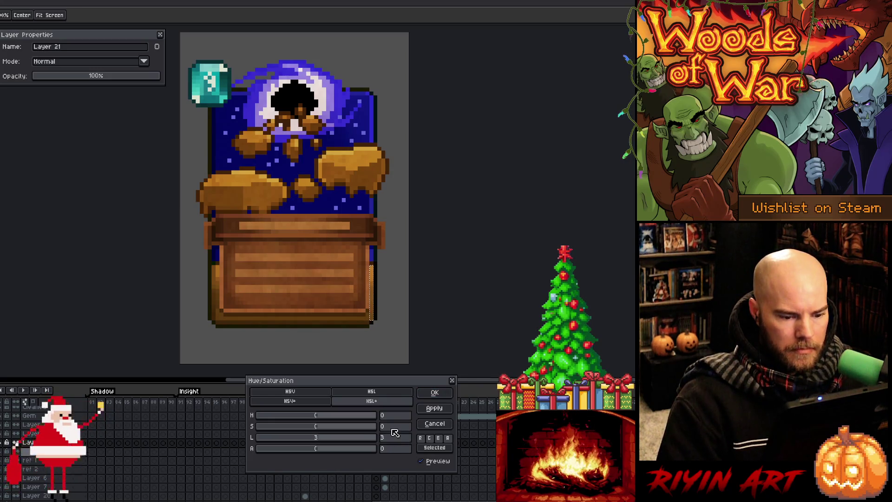
left_click(392, 441)
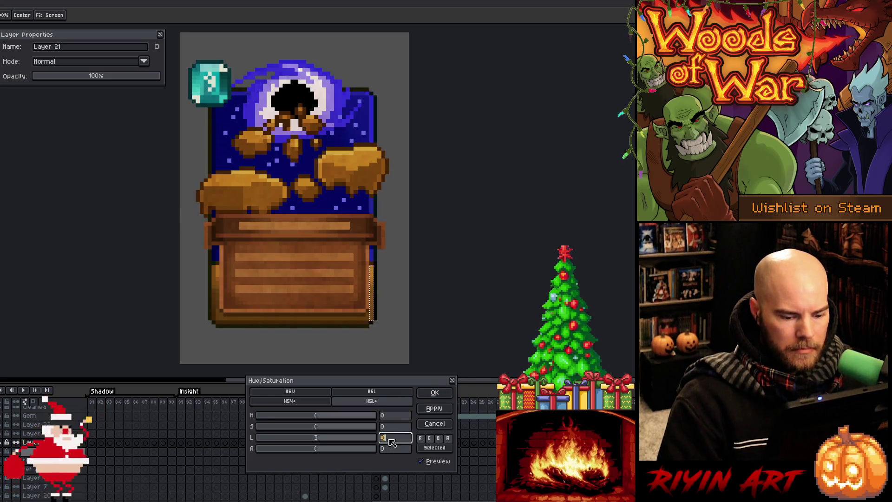
left_click(434, 392)
key("ctrl+d")
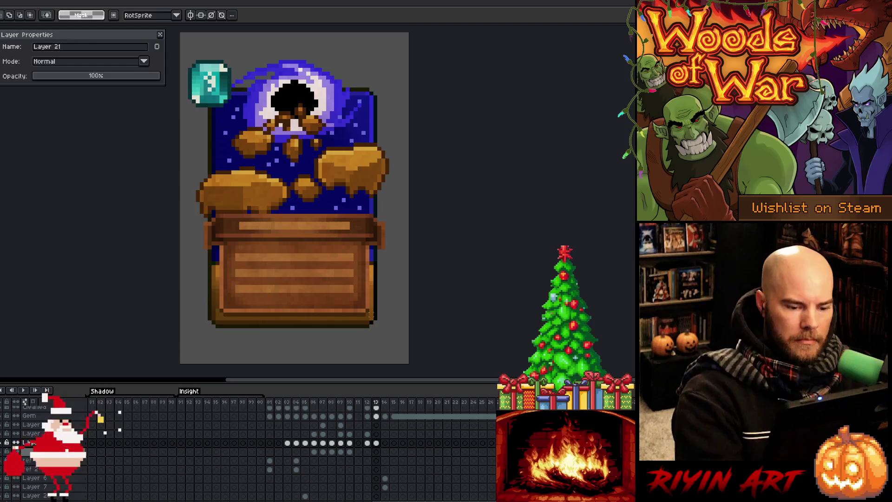
Repaint the eye card's wooden text box border pixels using eyedropper-sampled colours.
key("i")
key("b")
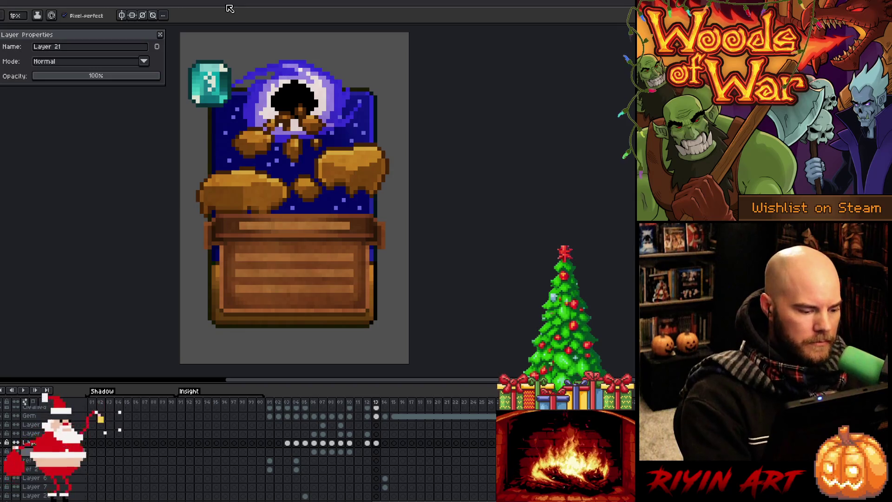
Select the frame 13 cel and keep retouching with colour sampling, magic wand and pencil.
left_click(376, 442)
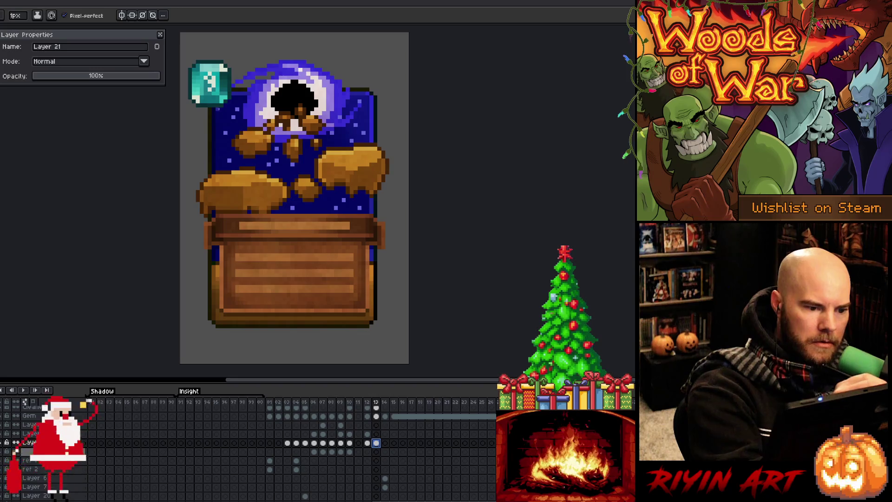
key("alt")
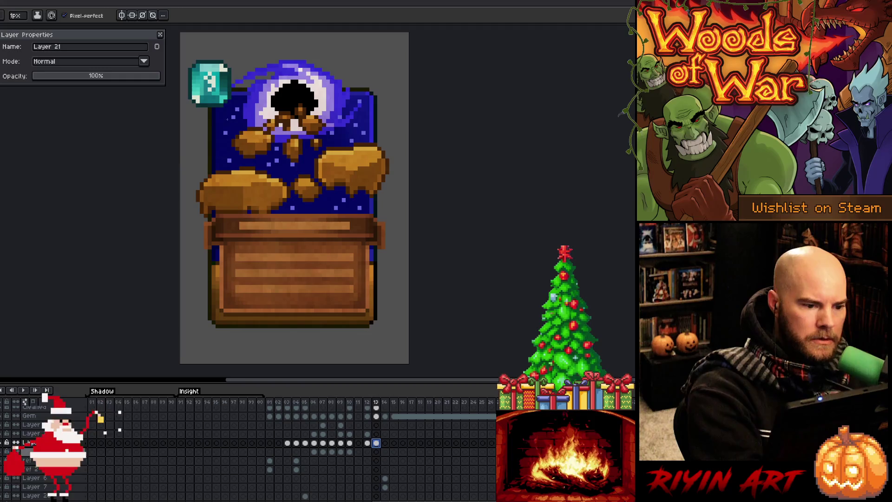
left_click(219, 169)
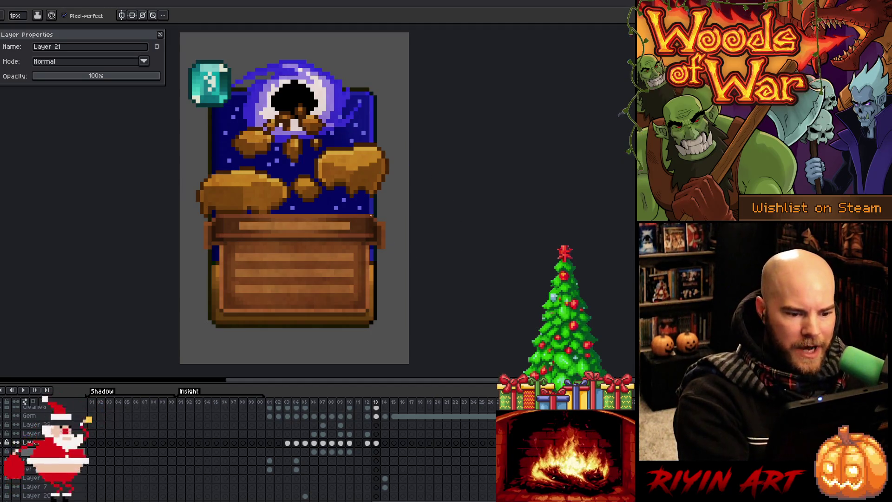
key("w")
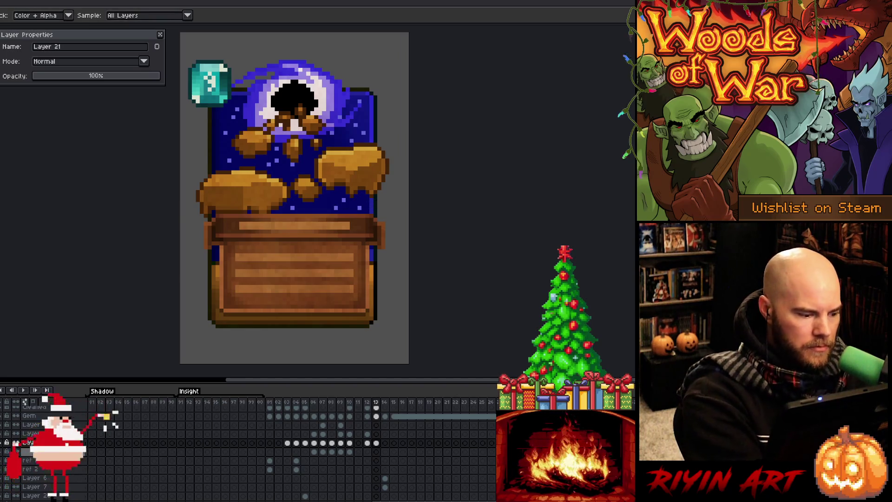
key("b")
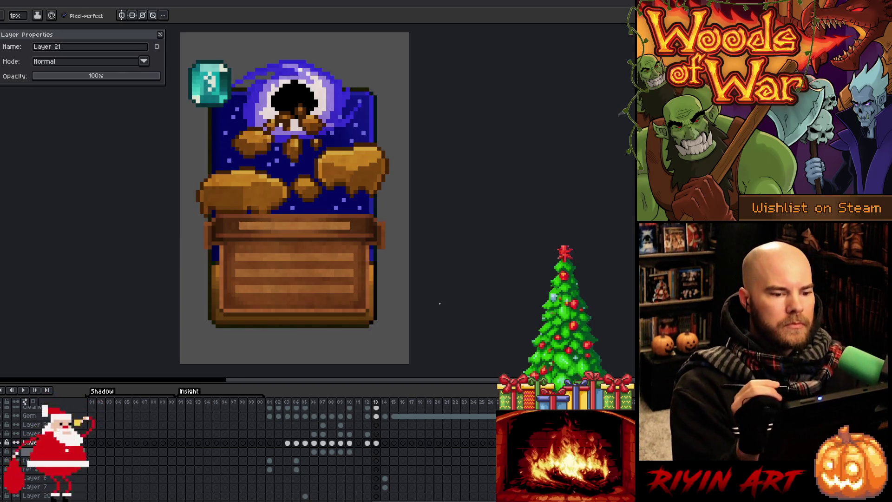
Save the eye card sprite and advance to the blonde elf card frame.
key("ctrl+a")
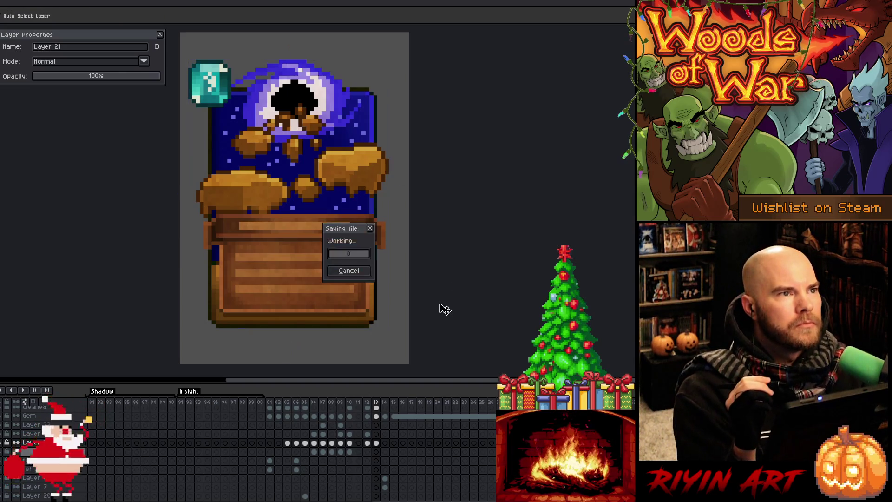
key("ctrl+d")
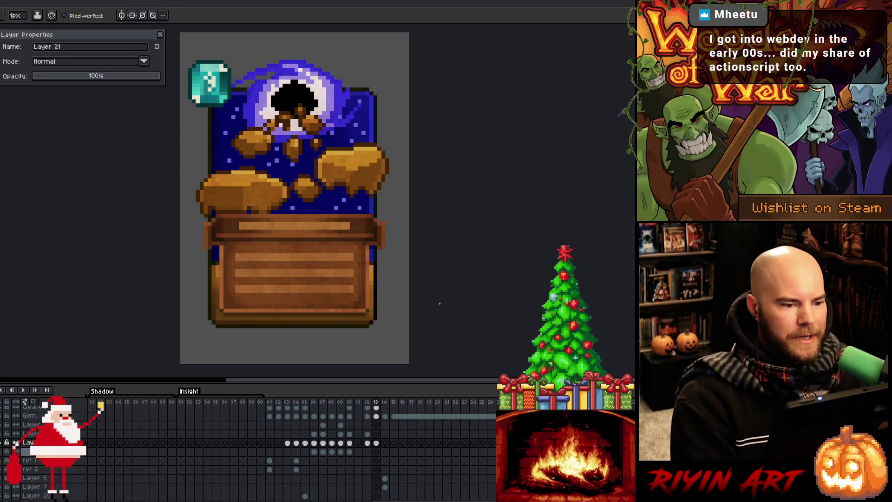
key("period")
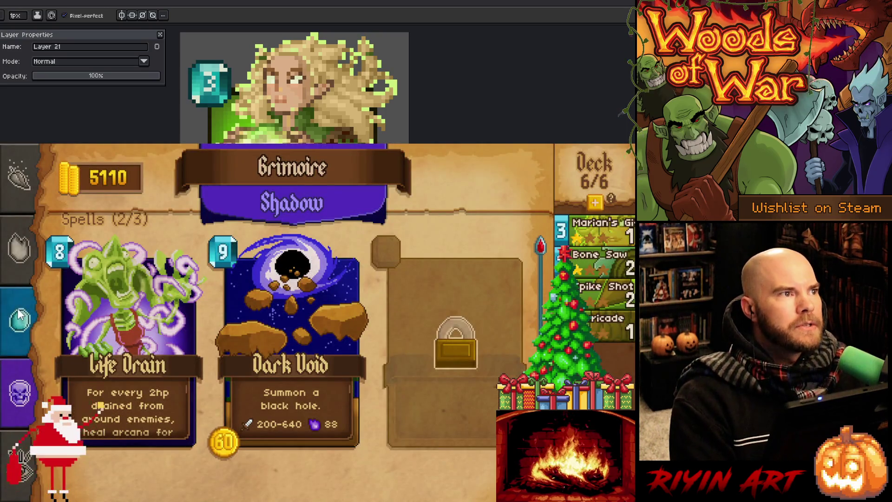
Show the Nature grimoire in Woods of War and scroll through its spell cards.
left_click(16, 180)
scroll(279, 371, "down", 10)
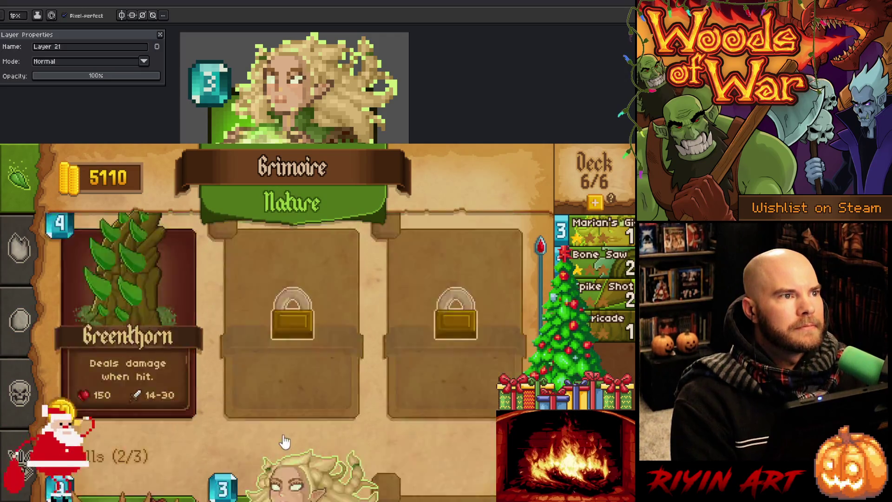
scroll(390, 426, "down", 2)
scroll(379, 422, "up", 4)
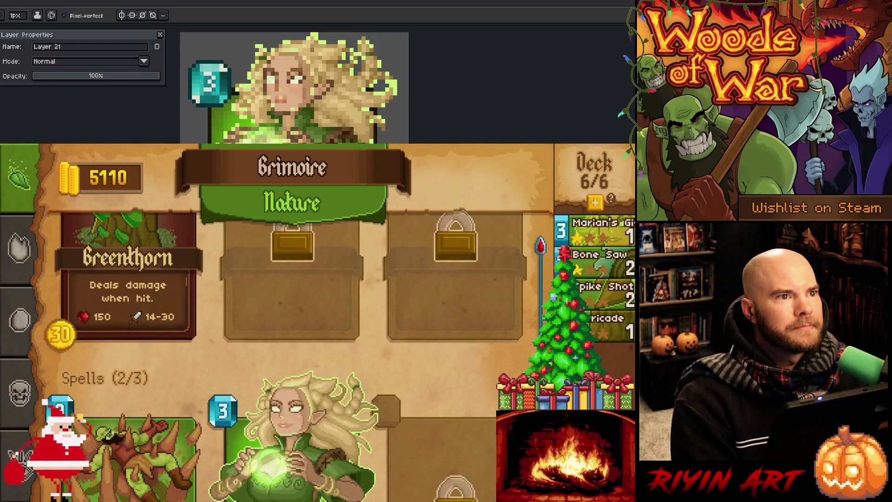
scroll(283, 355, "down", 3)
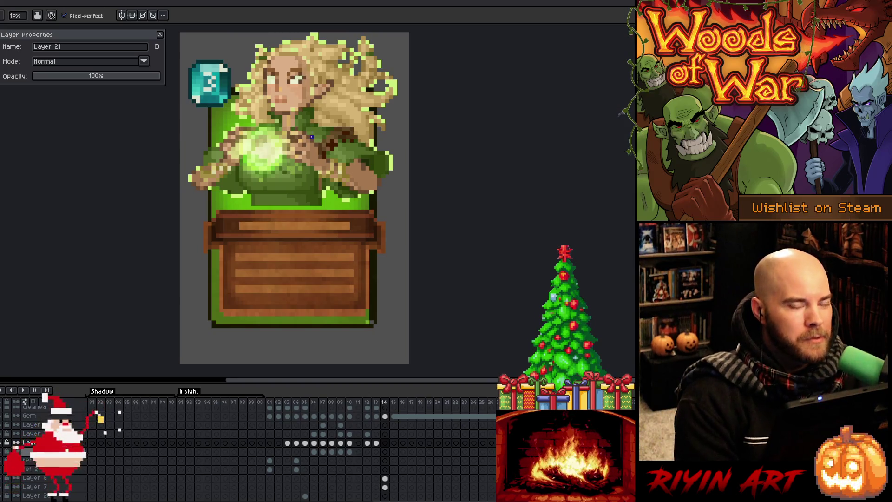
Pan the canvas and make Layer 5's frame 14 cel active with the pencil.
left_click_drag(307, 225, 315, 235)
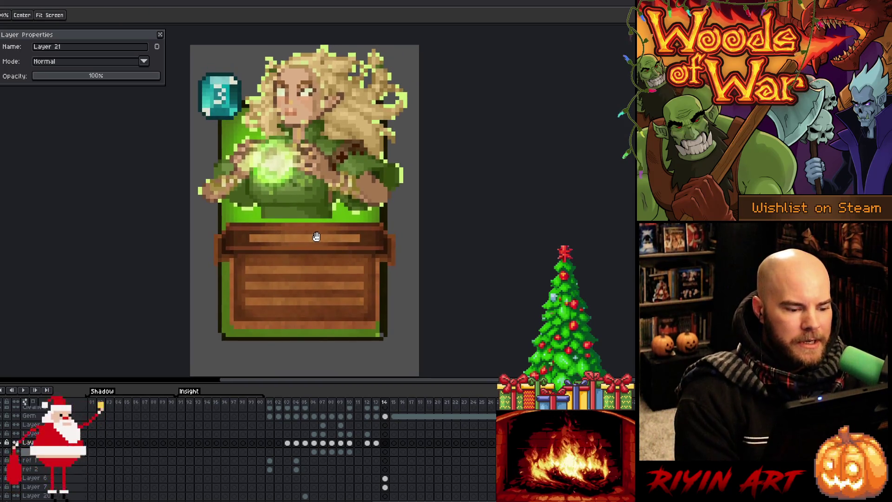
scroll(399, 478, "down", 5)
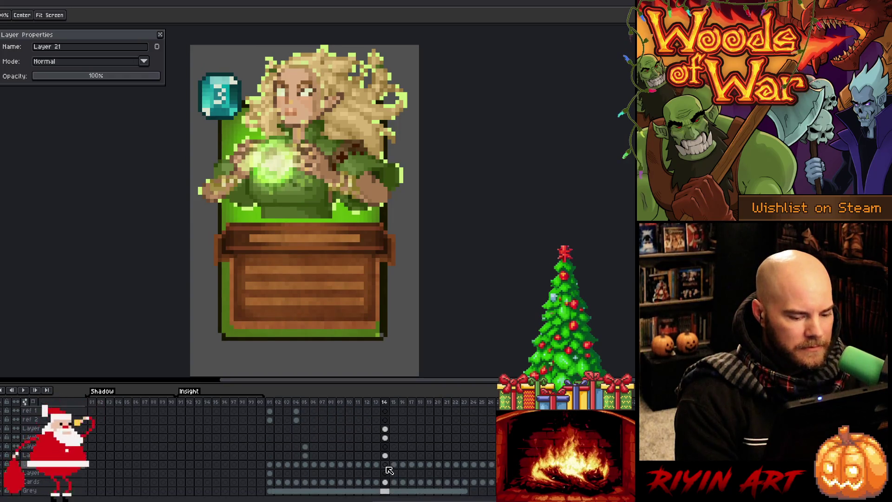
left_click(385, 465)
left_click(385, 455)
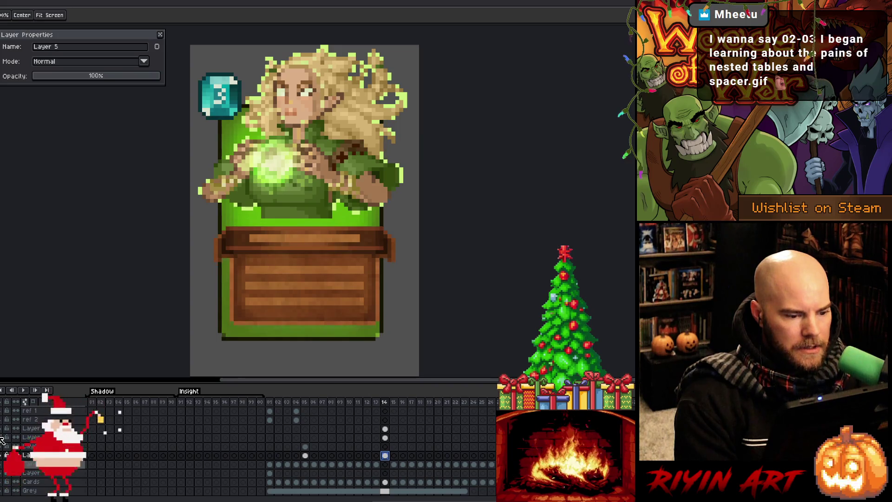
key("b")
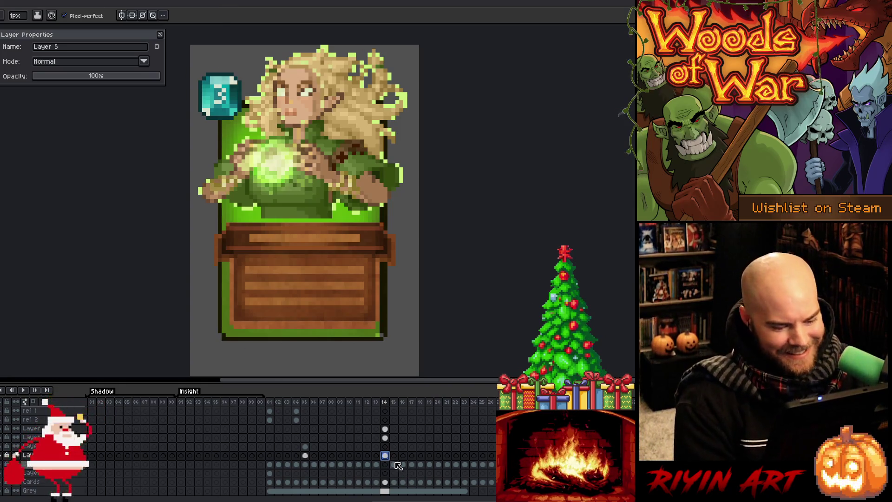
Flip between the elf, crate-only and tree card frames, settling on the frame 12 tree card.
left_click(377, 465)
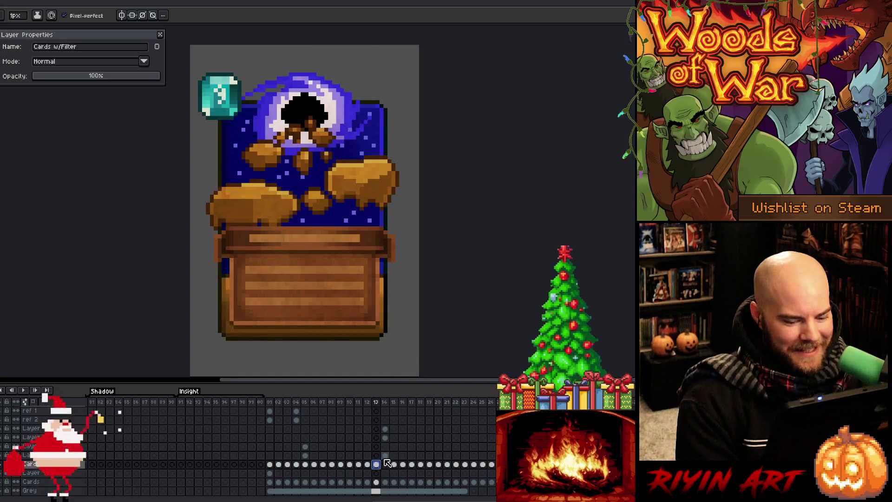
left_click(385, 455)
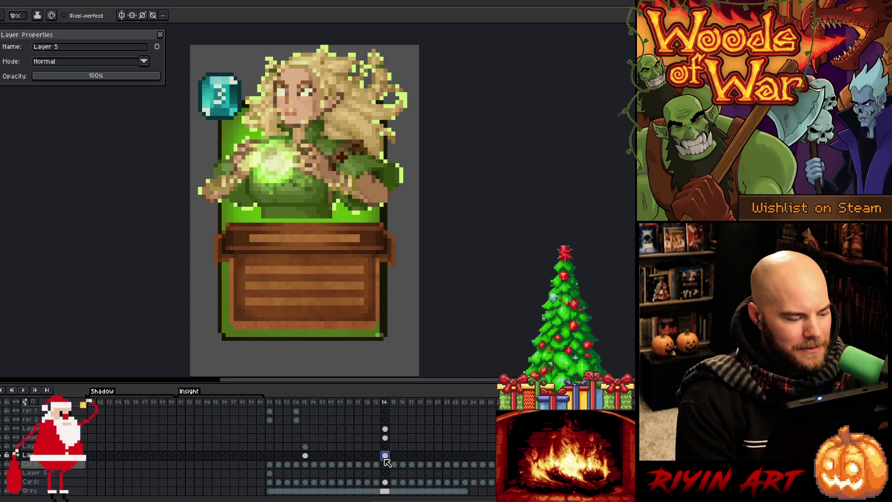
key("Left")
key("Left")
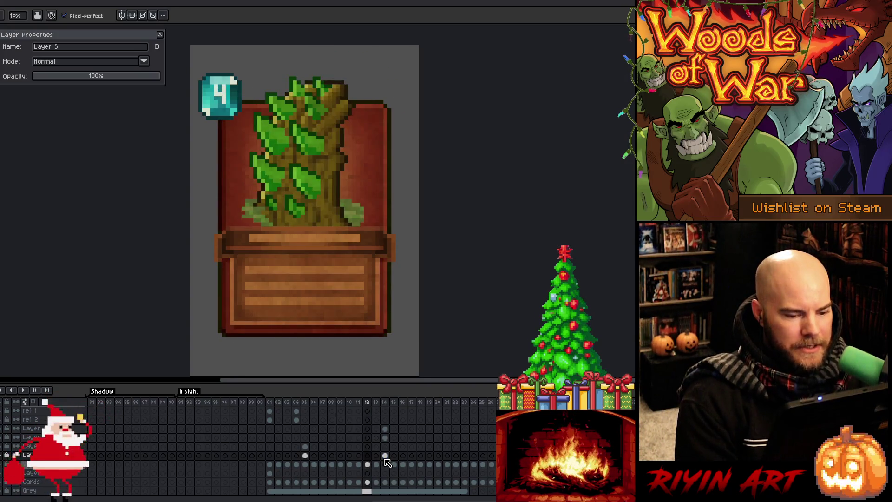
key("Left")
key("Right")
key("Left")
key("Right")
key("Left")
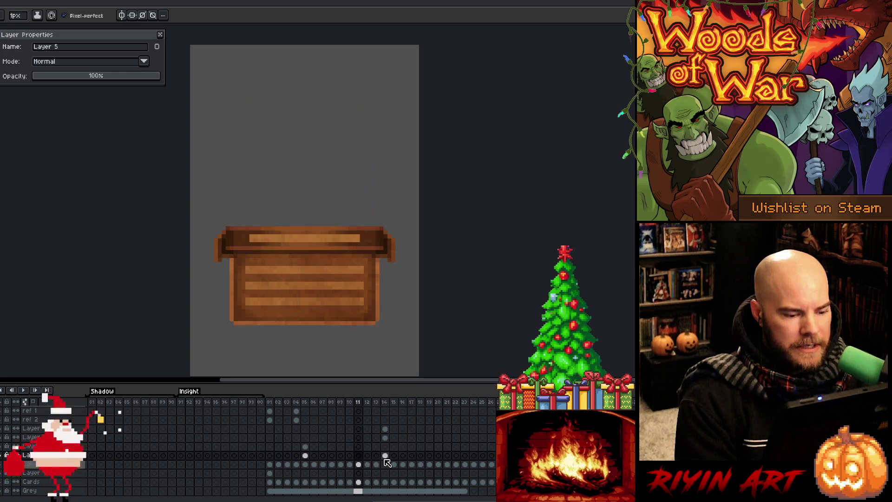
key("Right")
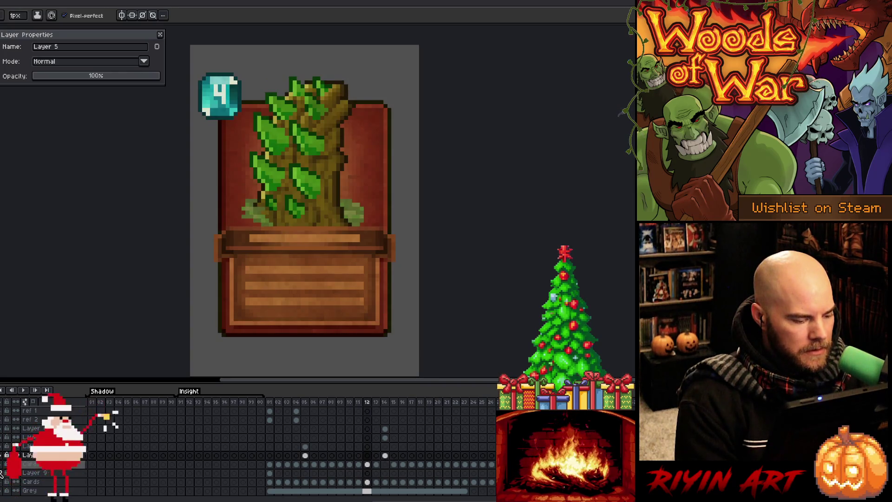
scroll(46, 446, "up", 3)
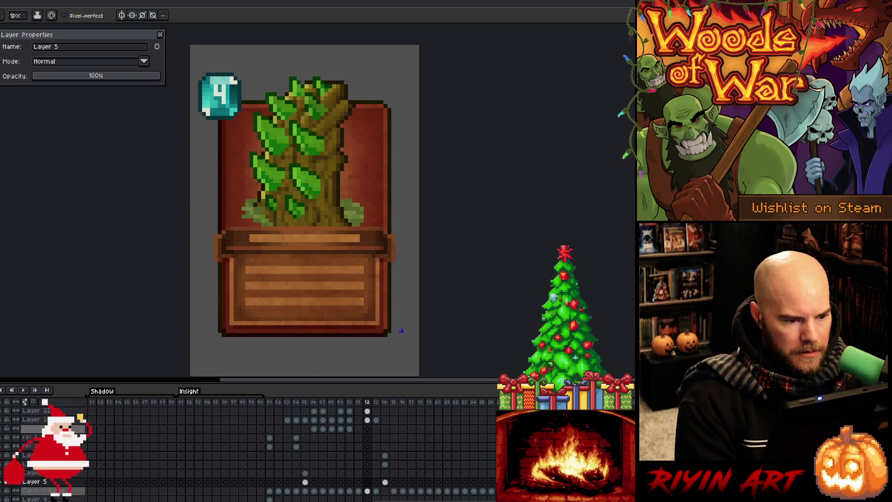
Pick Layer 21 from the card artwork and step back through the frames.
key("v")
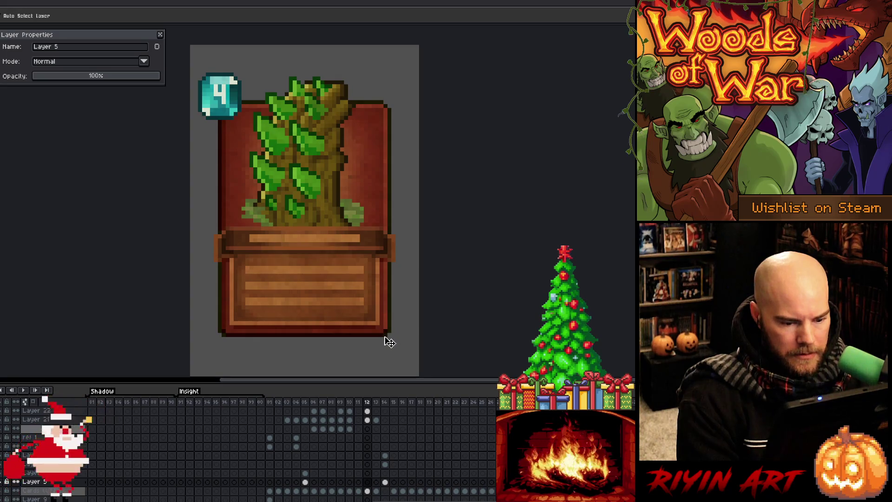
left_click(385, 341)
key("b")
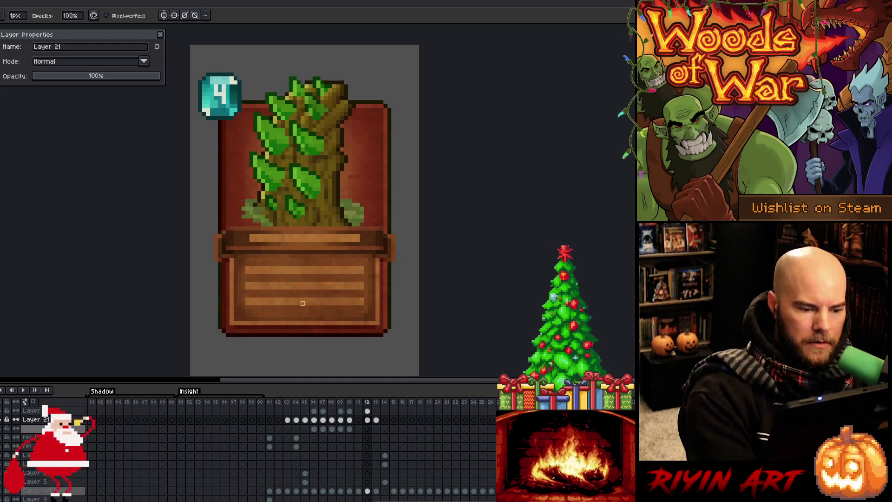
key("comma")
key("Return")
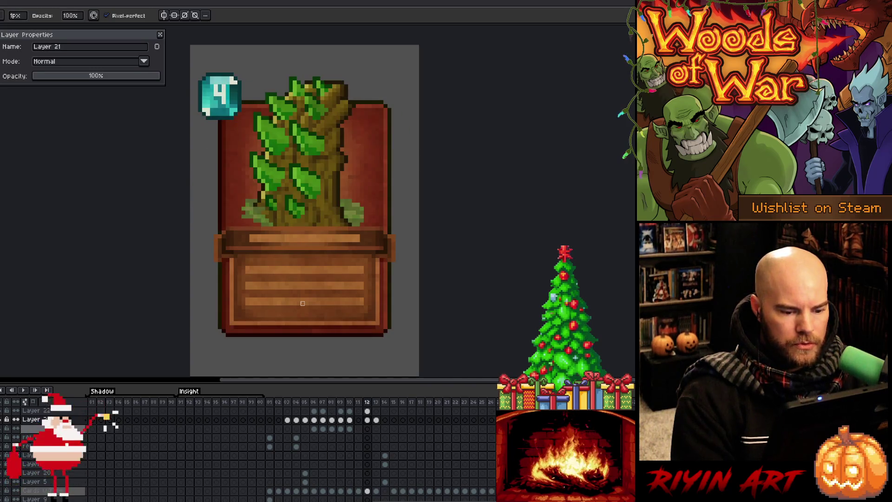
Switch to the eraser and flip between neighbouring frames to land on the saw-blade card.
key("e")
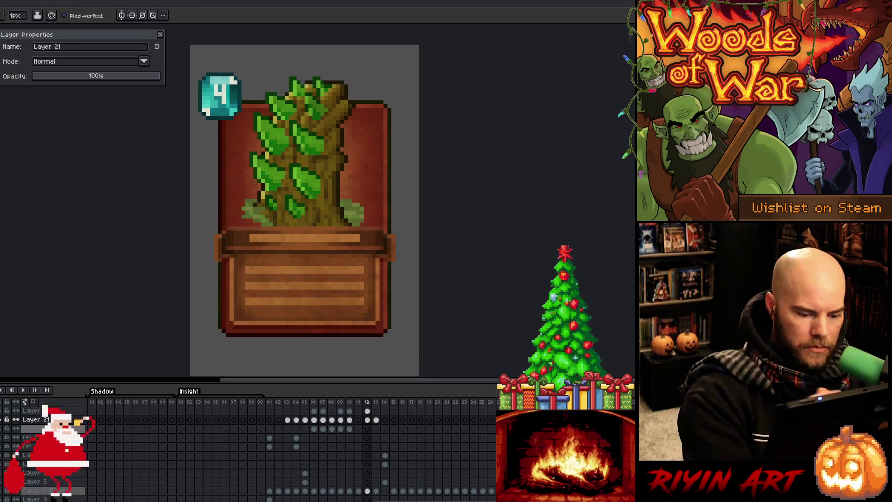
key("Right")
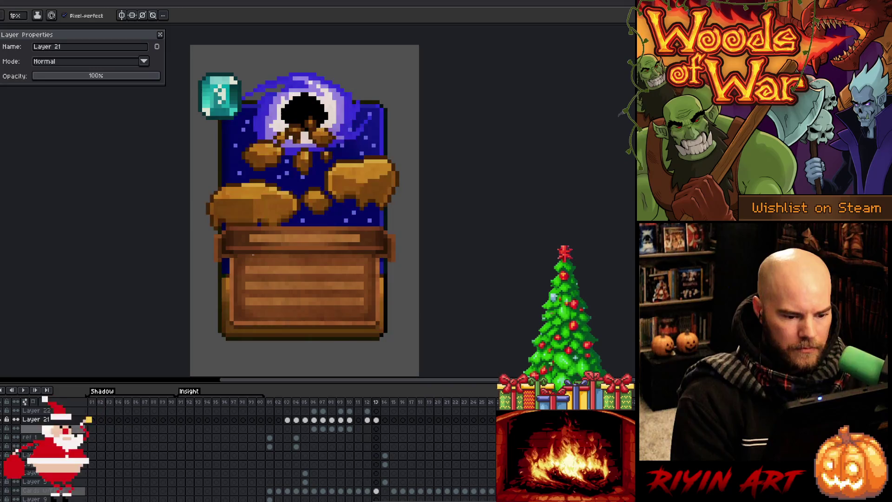
key("Left")
key("Right")
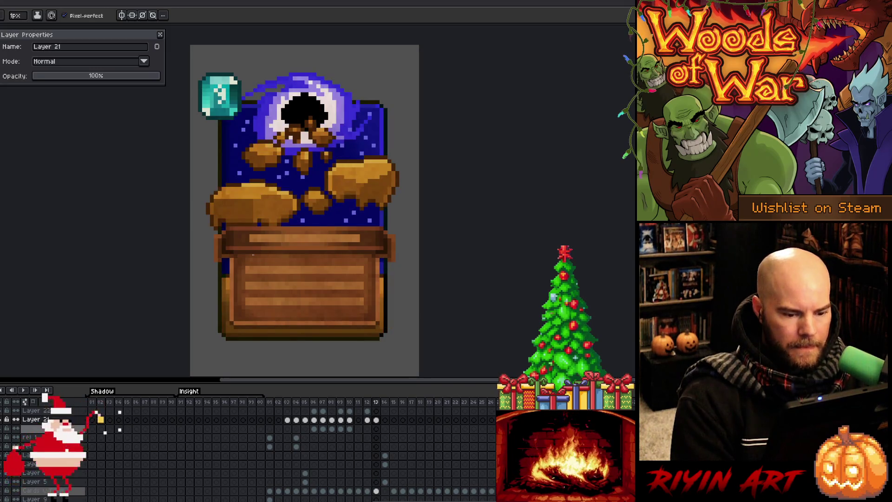
key("Left")
key("Left")
key("Left")
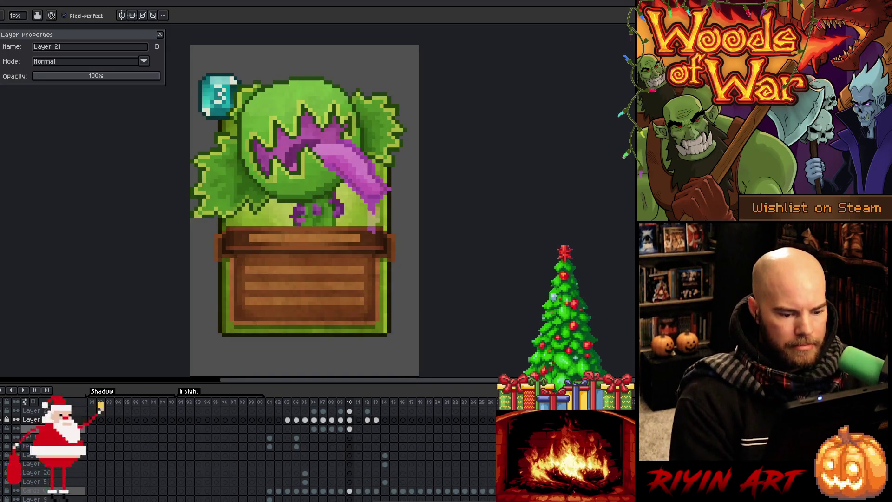
key("Left")
key("Left")
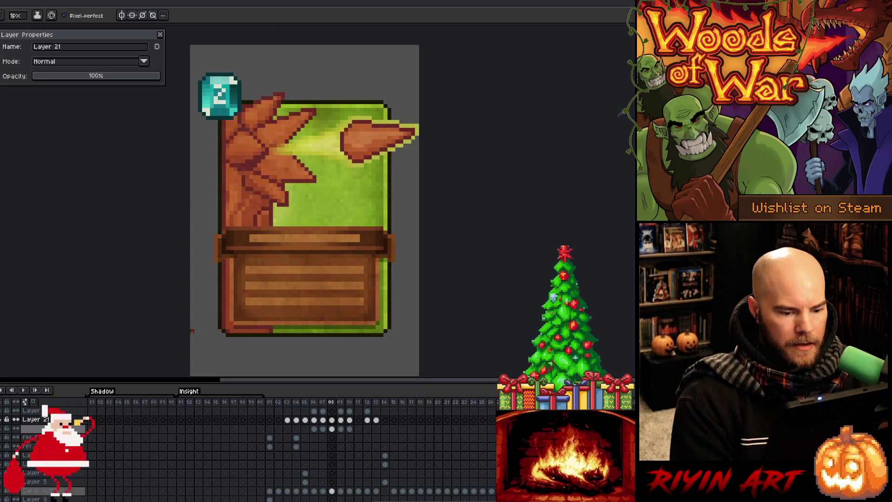
key("Right")
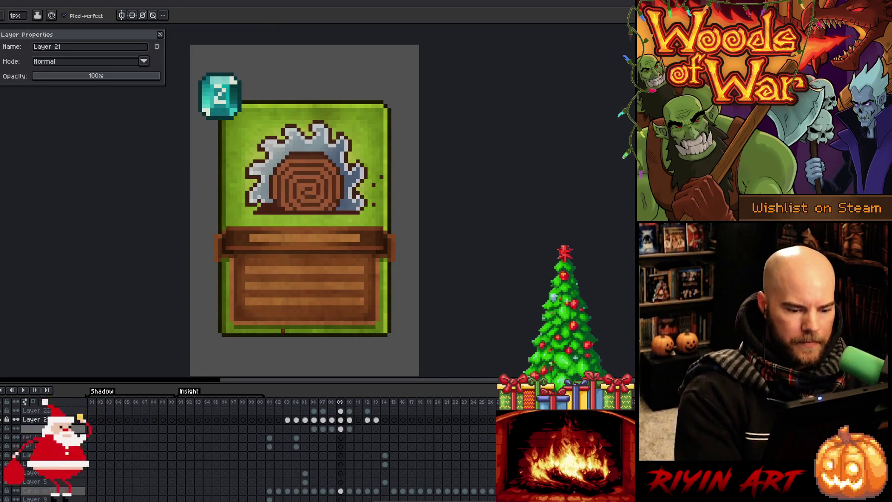
Compare the saw-blade card with the claw card and pick the Text BG layer from the text box.
key("v")
key("m")
key("i")
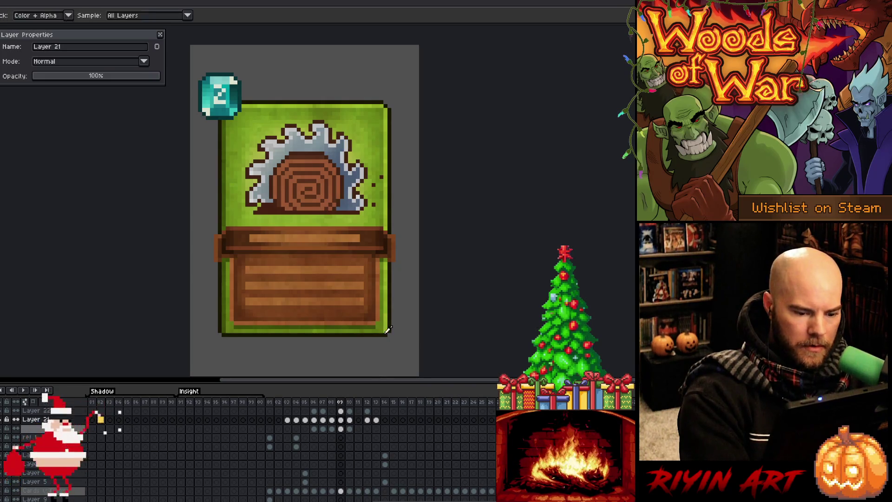
key("b")
key("e")
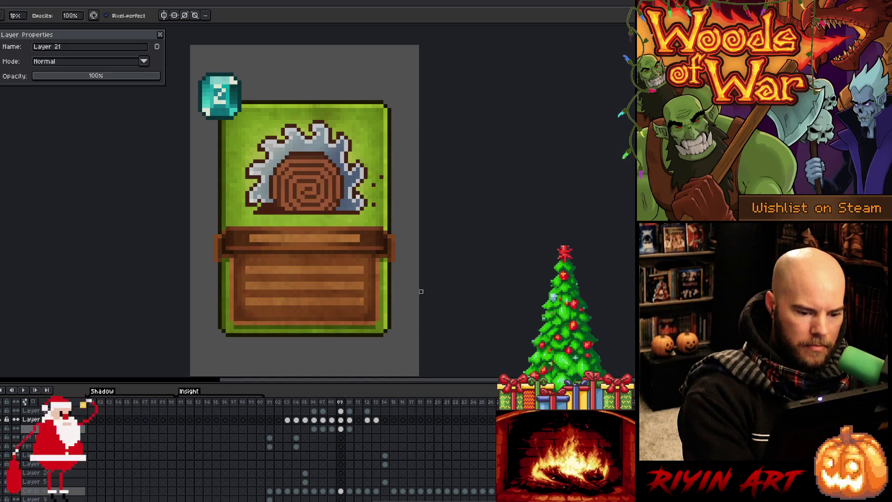
key("Right")
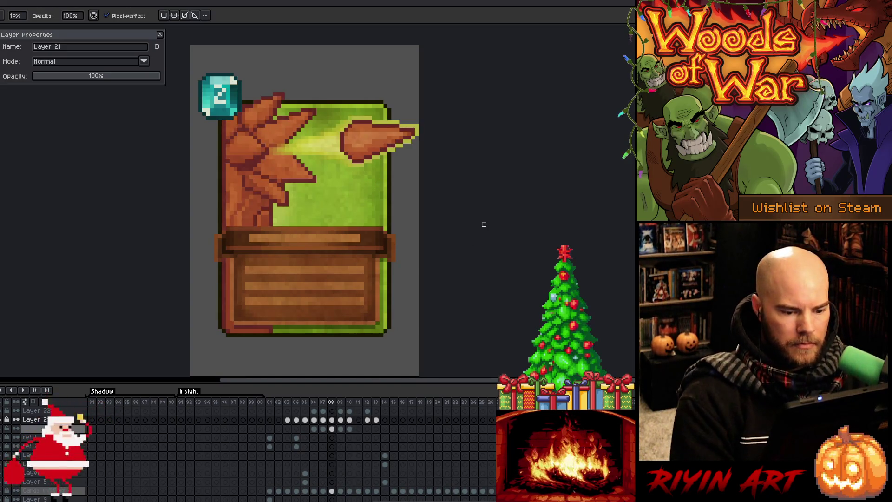
key("Left")
key("i")
key("b")
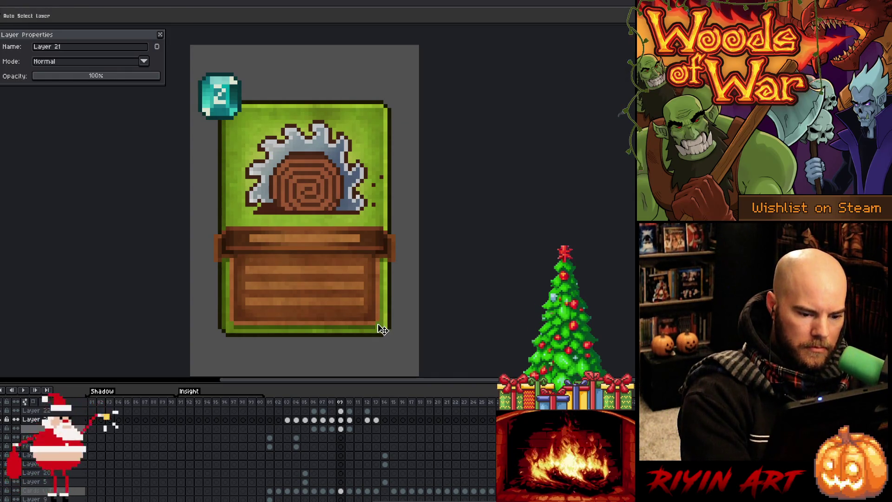
left_click(380, 328, "ctrl")
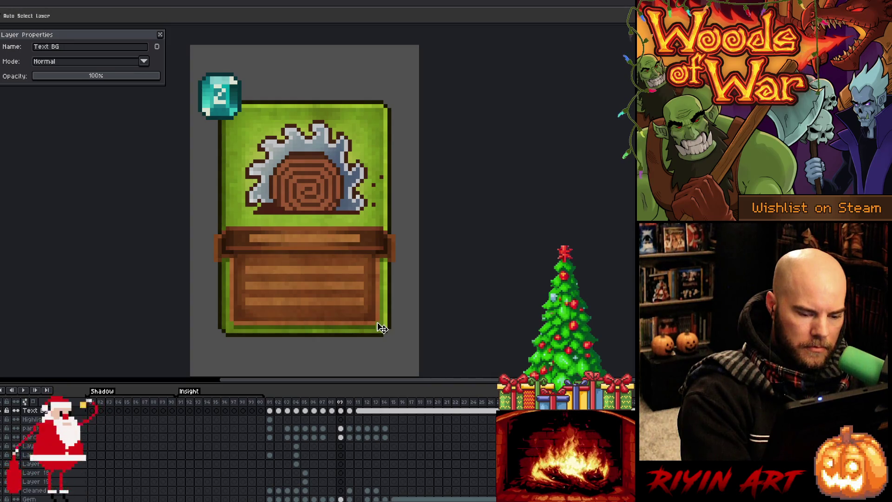
Erase the text box corner pixels on Text BG, then reselect Layer 21 from the artwork.
key("e")
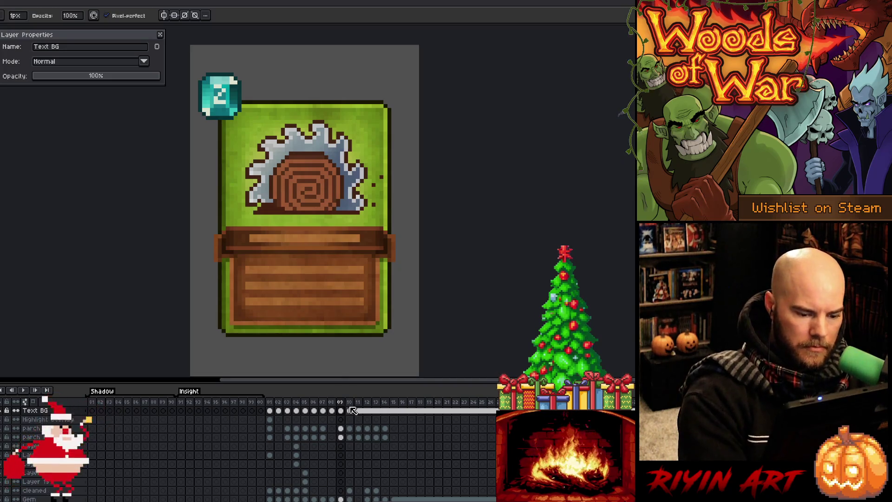
key("b")
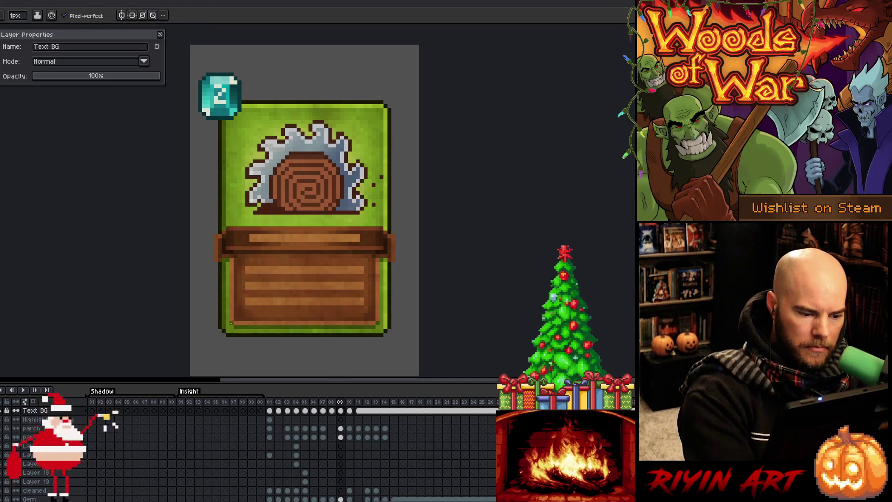
key("v")
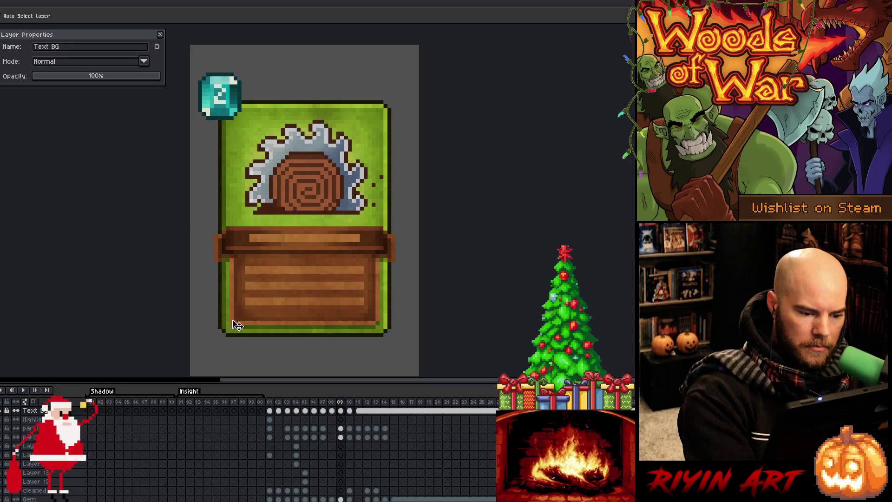
left_click(235, 327)
key("b")
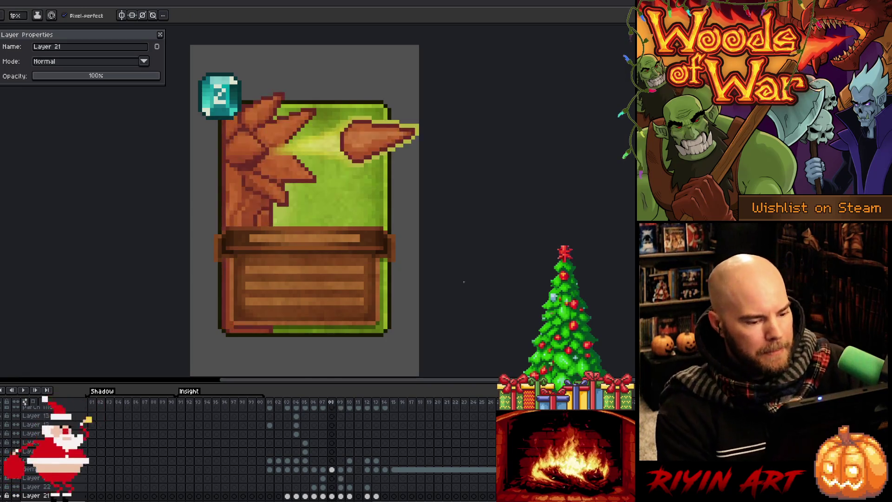
Compare the claw and saw-blade frames, then step forward to the flytrap card on frame 10.
key("Left")
key("Right")
key("Left")
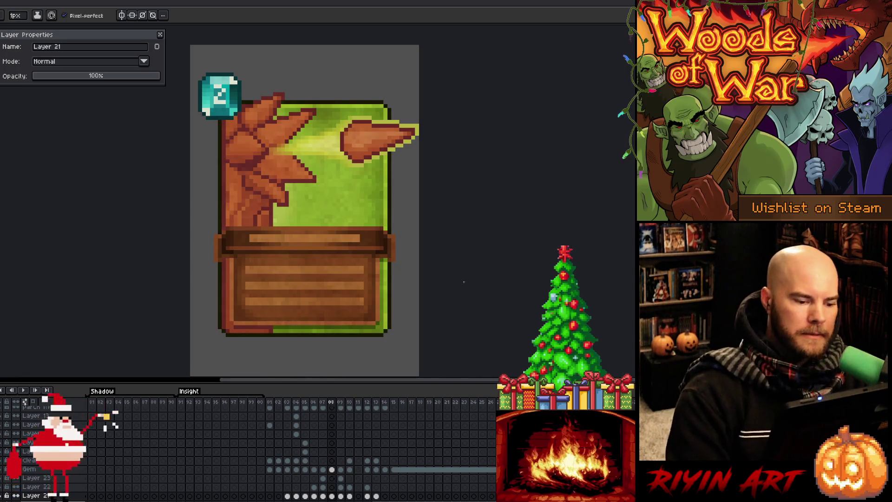
key("i")
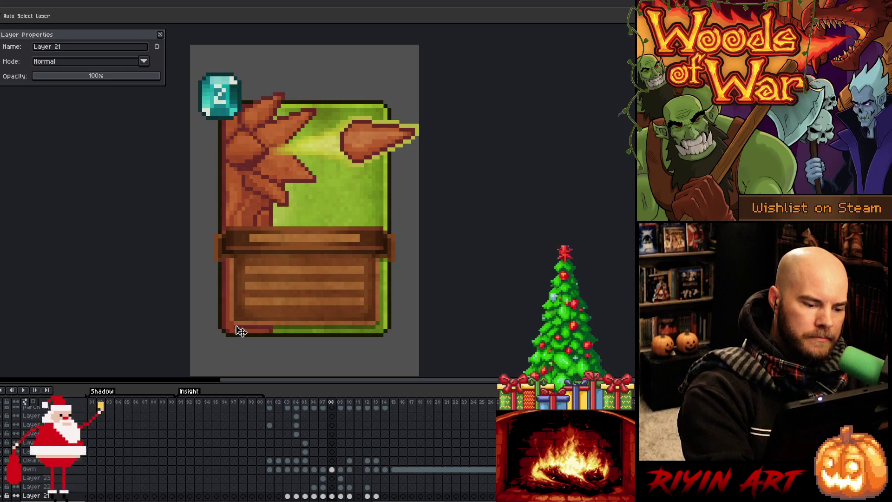
key("b")
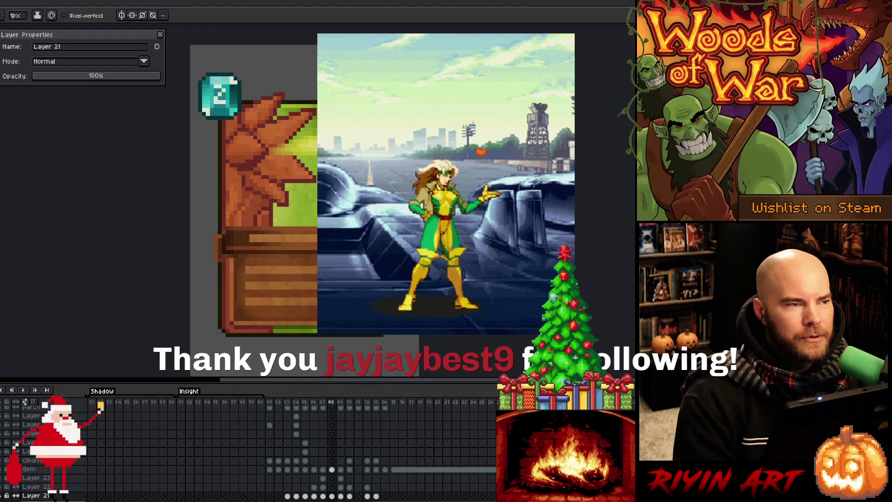
key("Right")
key("Left")
key("Right")
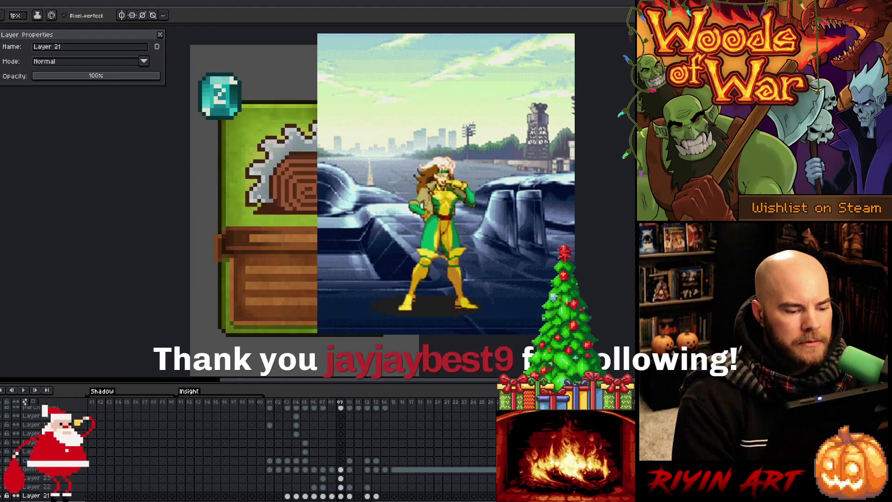
key("Right")
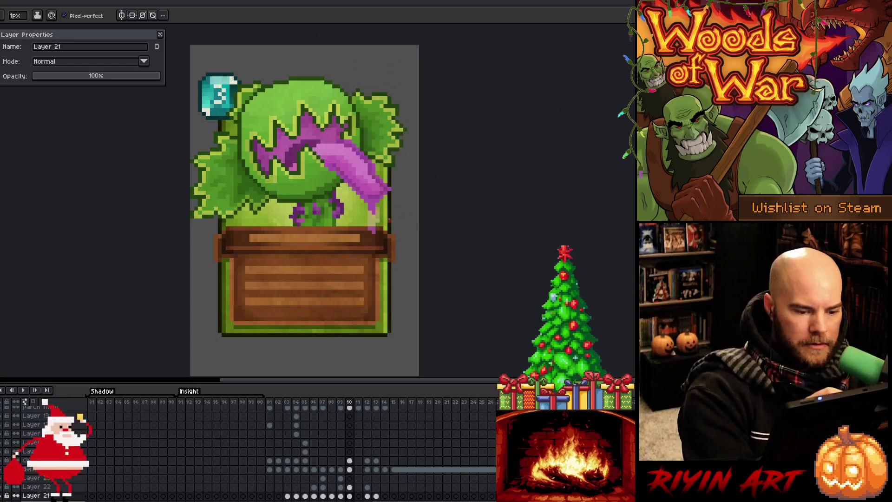
Pick the Text BG layer, then Layer 21, from the flytrap card artwork.
key("v")
left_click(236, 327)
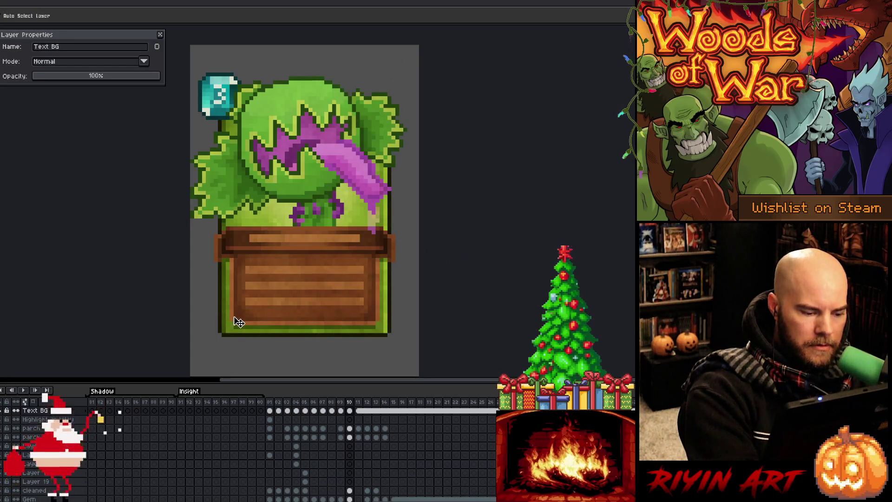
key("b")
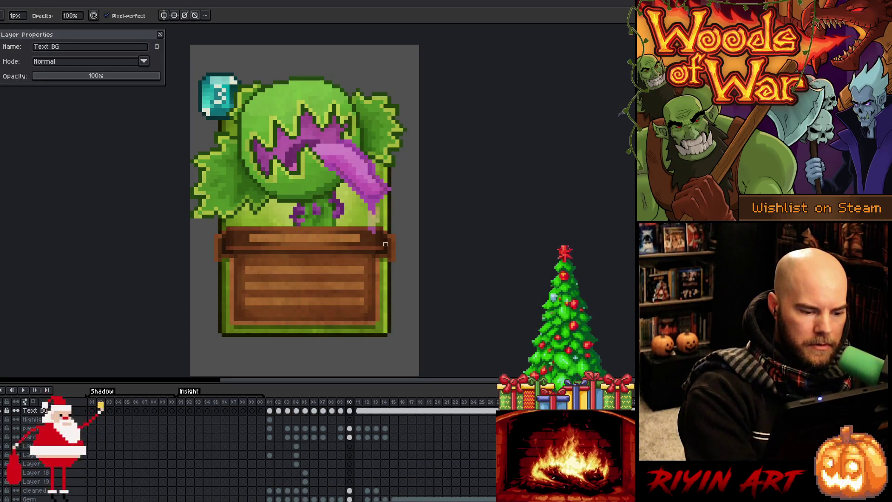
key("v")
left_click(378, 331)
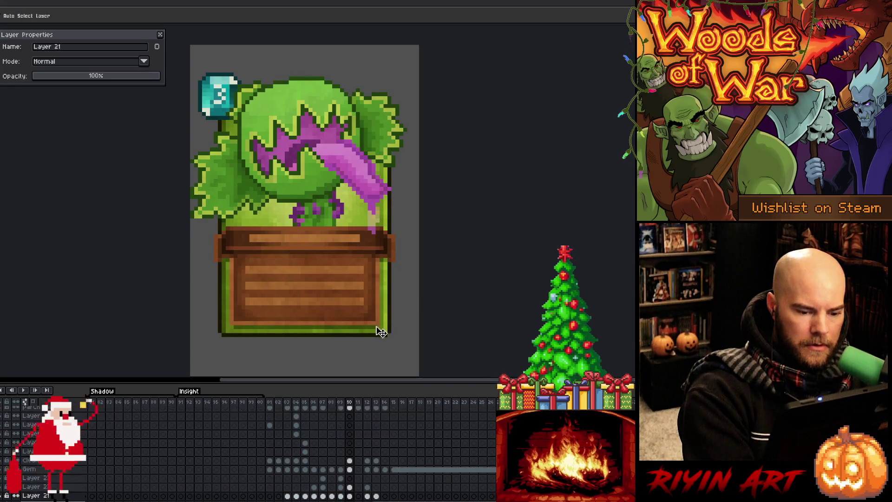
key("b")
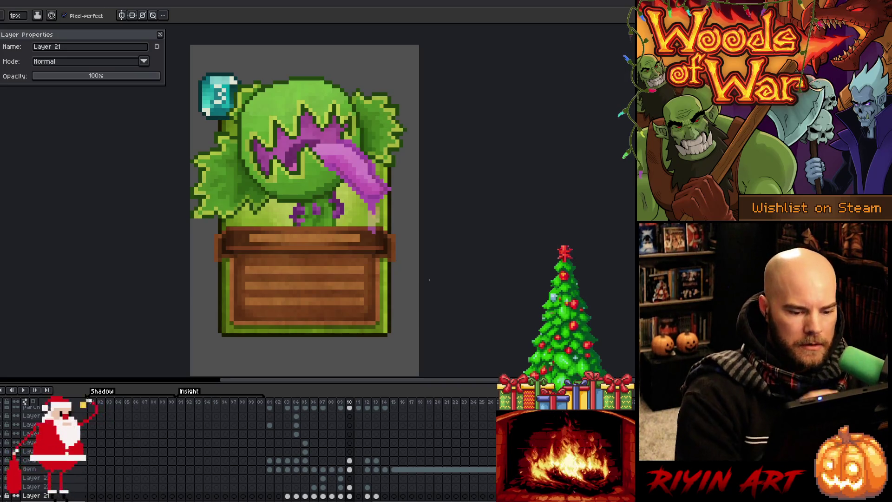
Redraw the crate's bottom edge pixels, Alt-sampling colours from the crate.
left_click(388, 330, "alt")
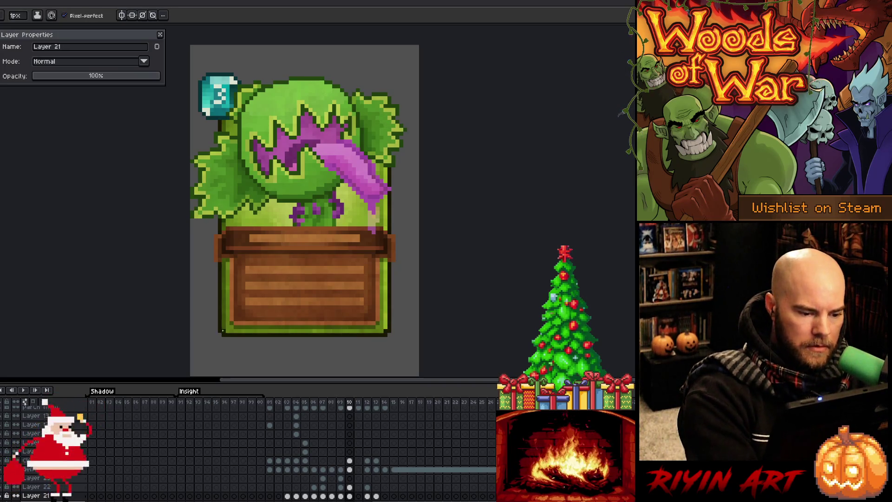
key("b")
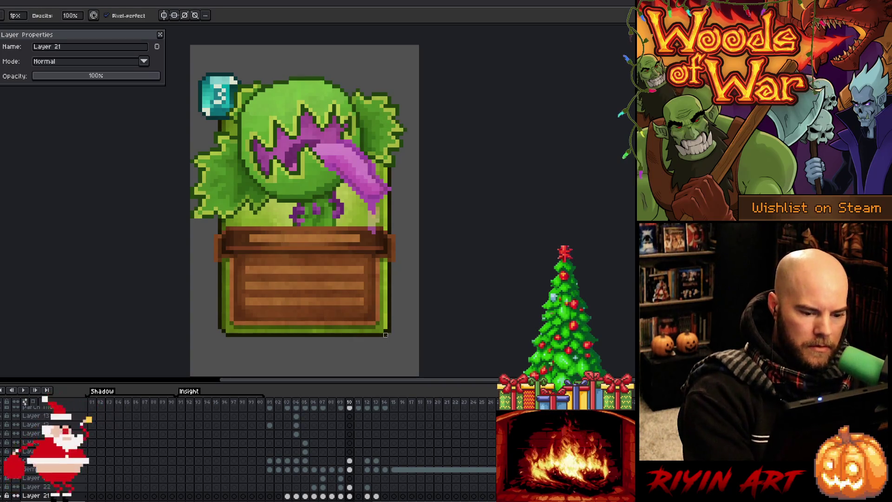
key("e")
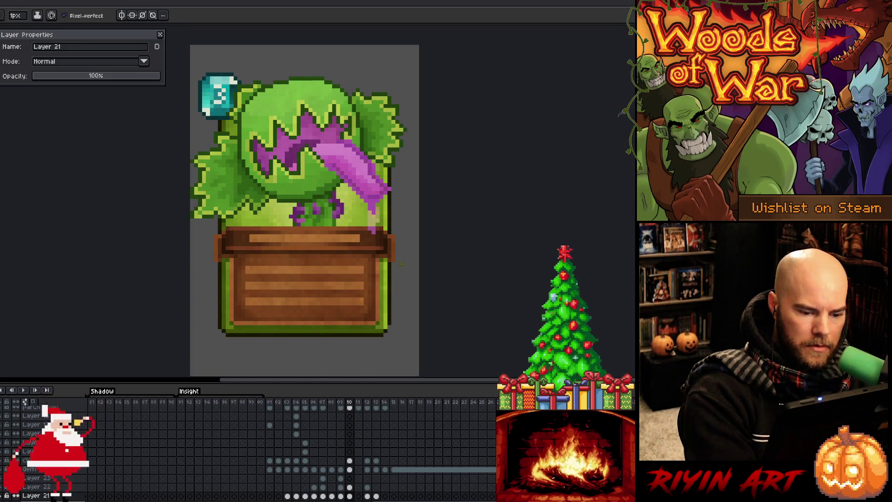
key("alt")
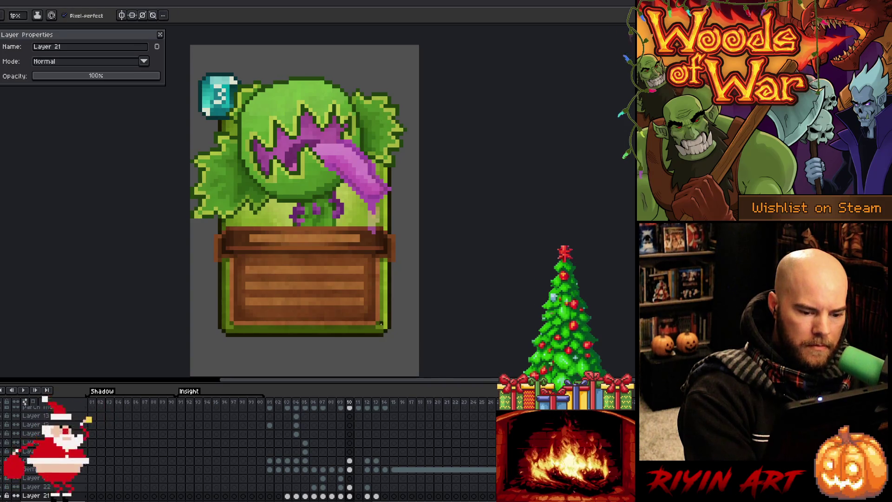
key("alt")
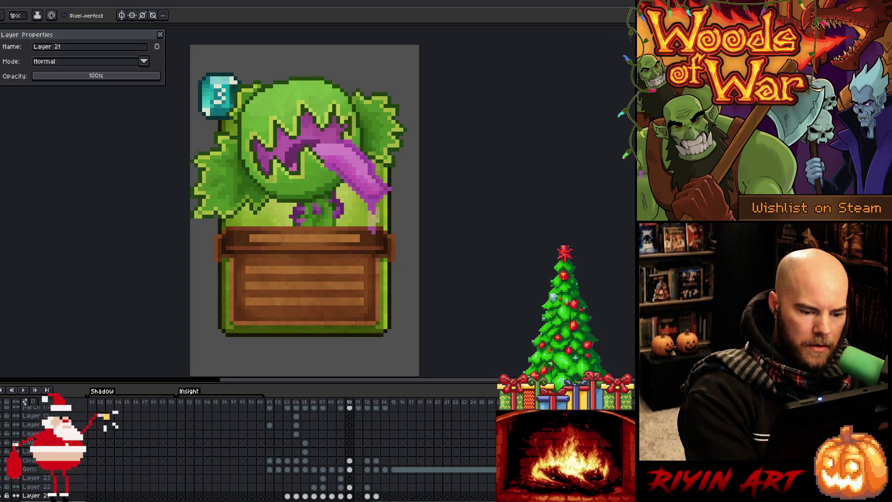
key("alt")
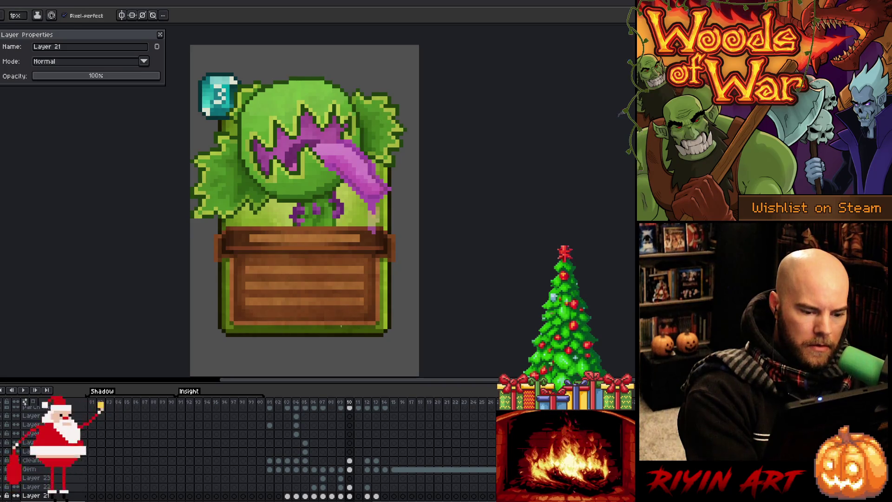
key("alt")
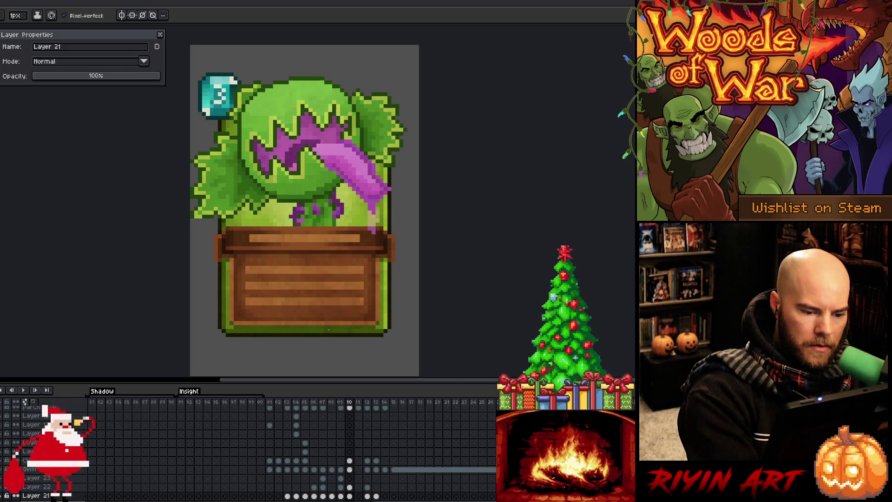
key("alt")
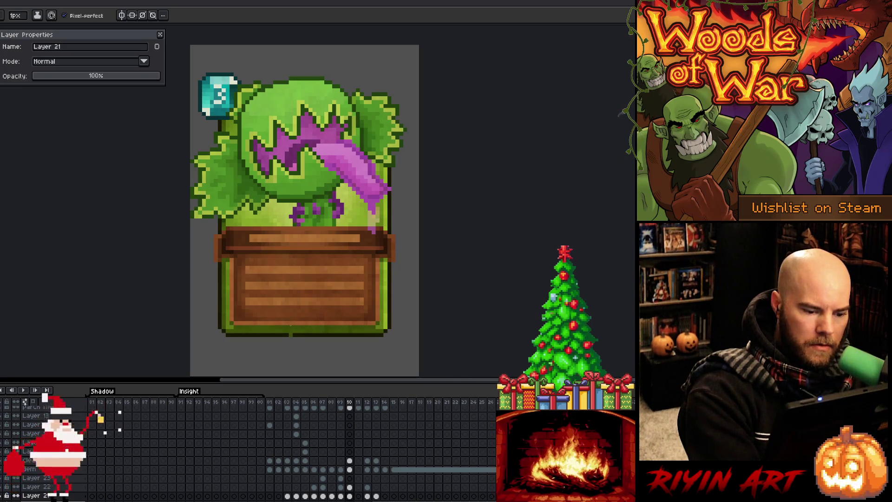
key("alt")
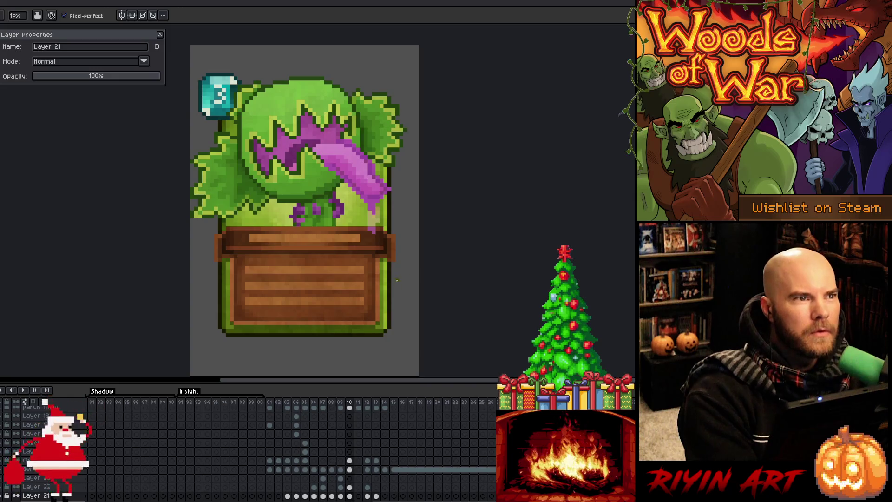
Finish the lower-edge retouch and compare it against the saw-log card on frame 09.
key("alt")
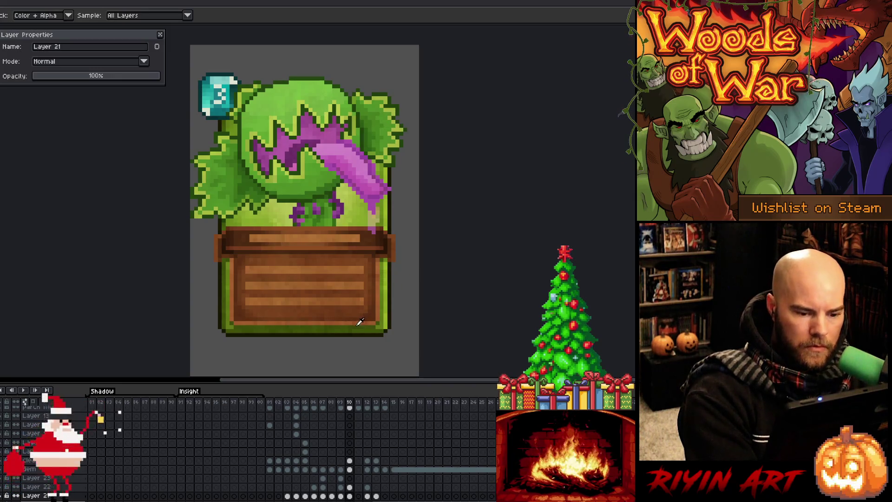
key("alt")
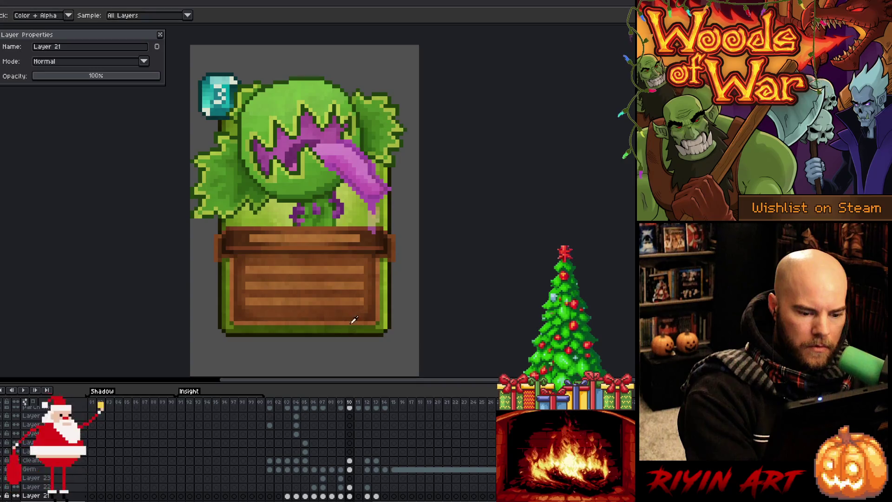
key("alt")
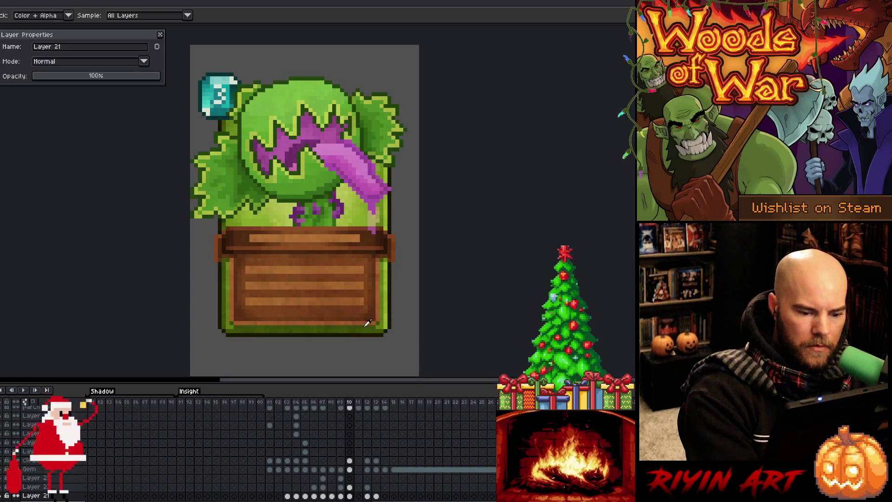
key("alt")
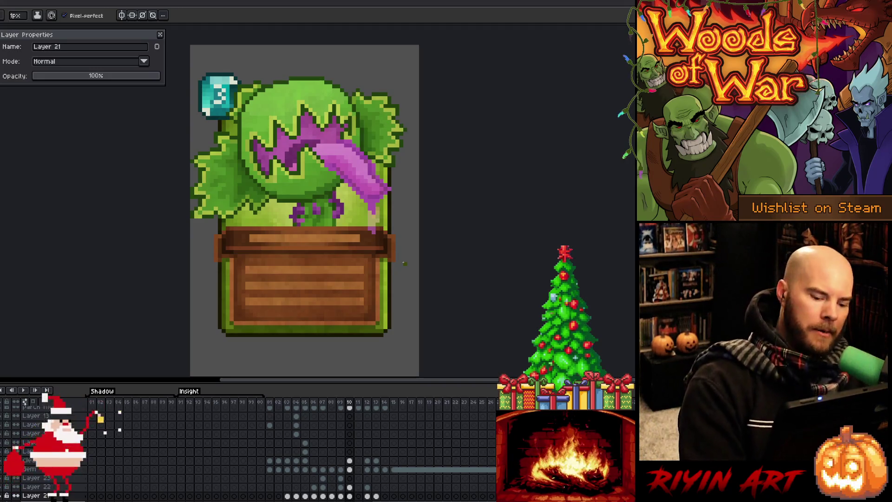
key("comma")
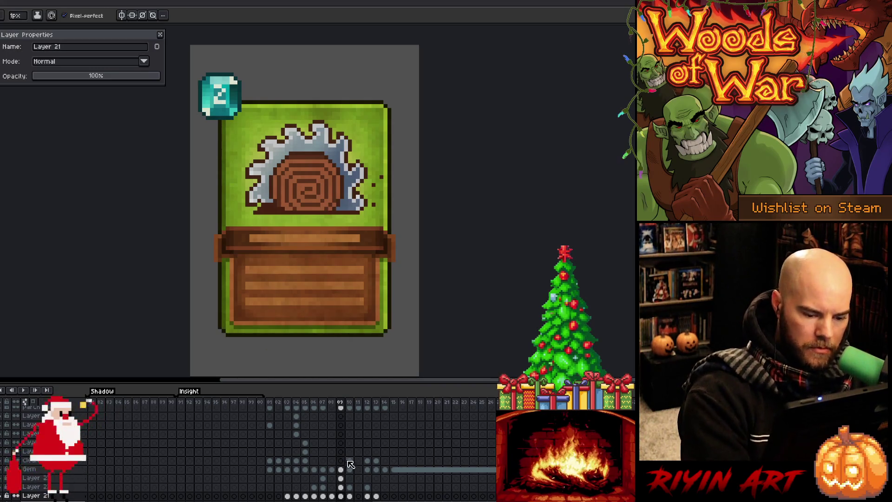
key("period")
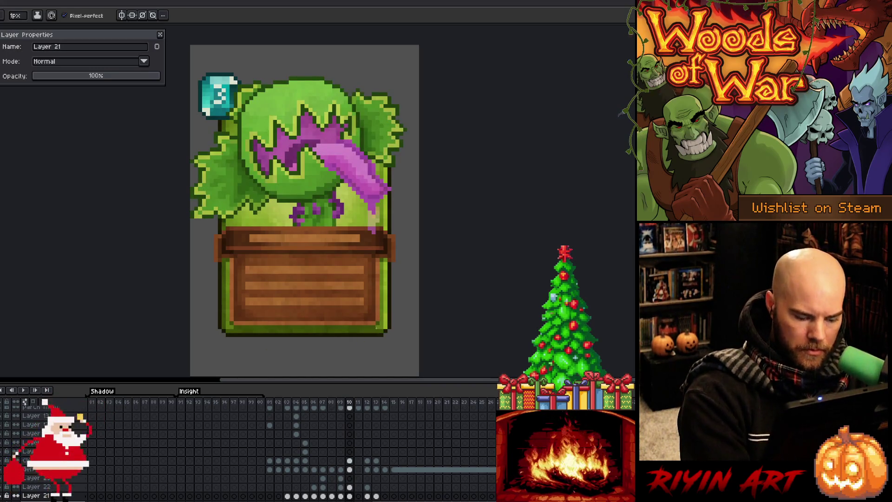
Marquee the flytrap card's thin bottom strip and bring it onto the leaf card on frame 08.
key("m")
left_click_drag(385, 328, 226, 331)
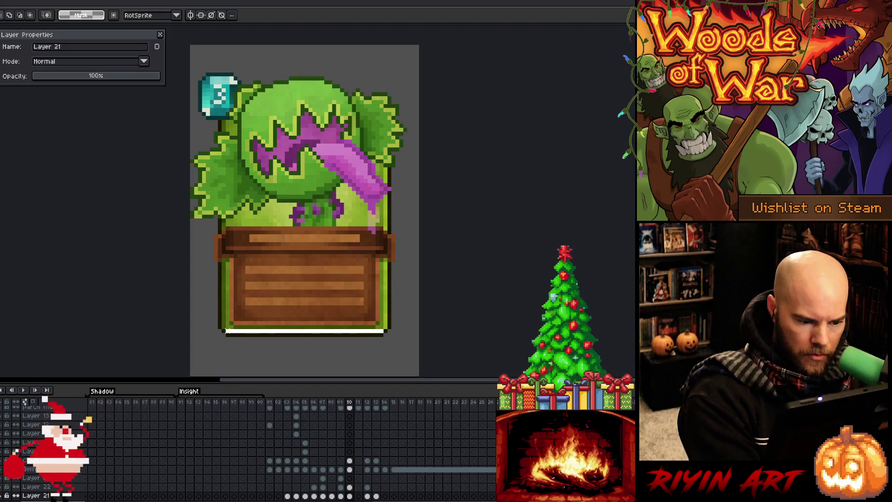
key("comma")
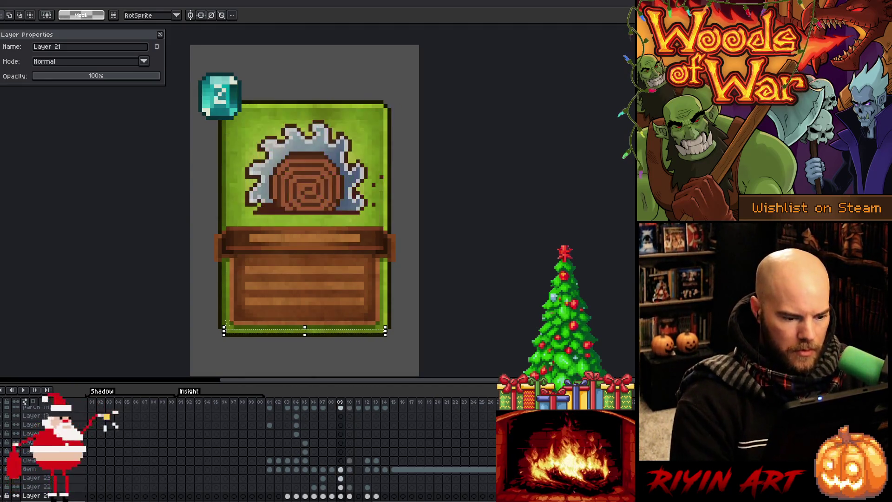
key("comma")
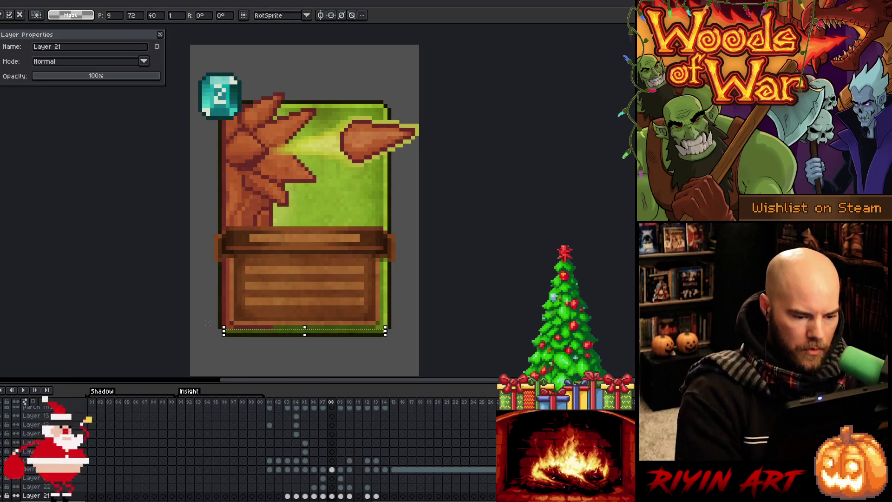
key("b")
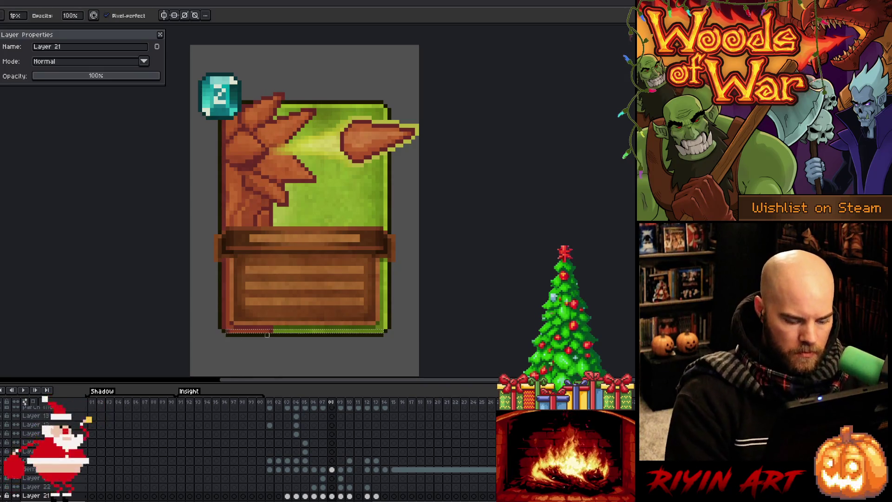
Transform and reposition the bottom border pieces along the leaf card's lower edge.
key("ctrl+t")
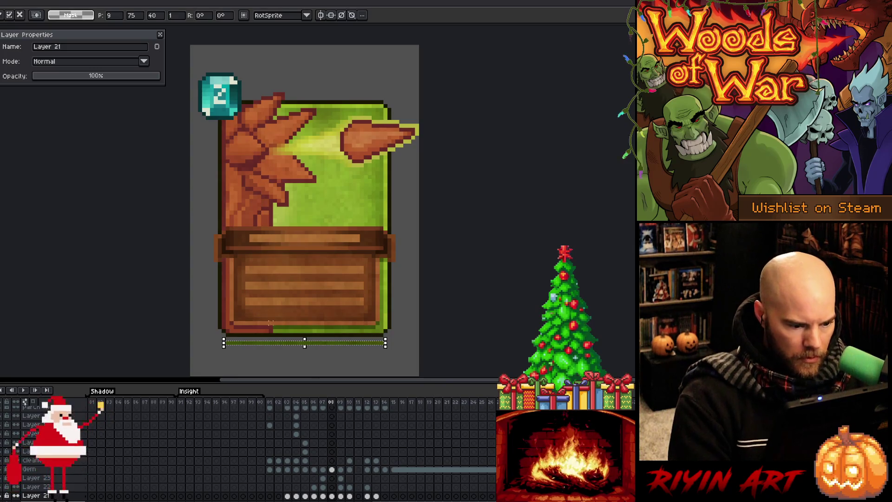
key("Return")
left_click_drag(275, 322, 208, 369)
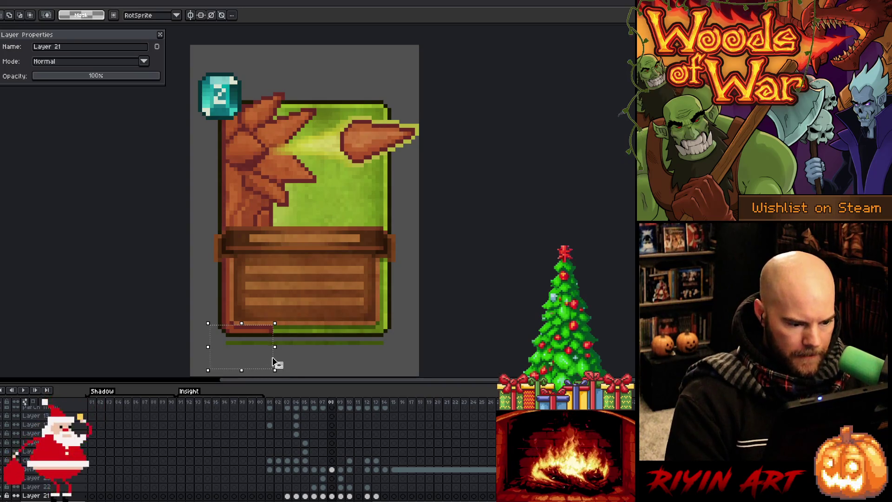
left_click_drag(275, 361, 273, 372)
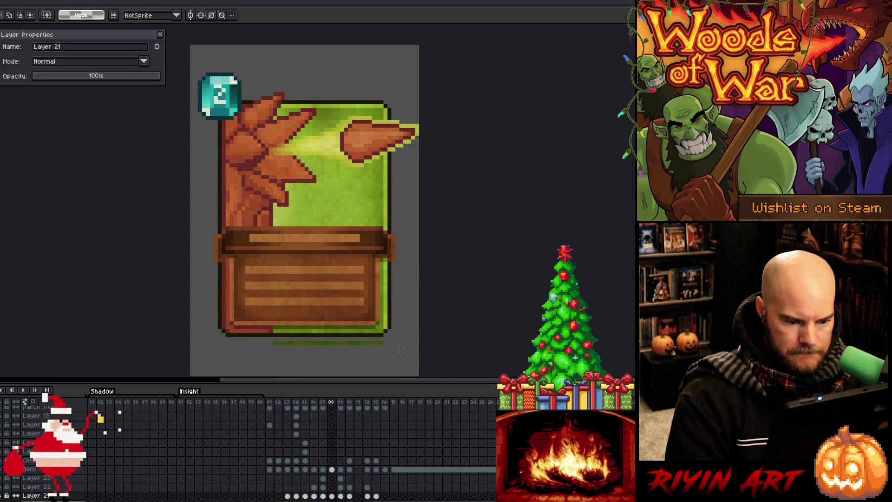
mouse_move(405, 334)
left_mouse_down()
mouse_move(259, 362)
mouse_move(260, 339)
left_mouse_up()
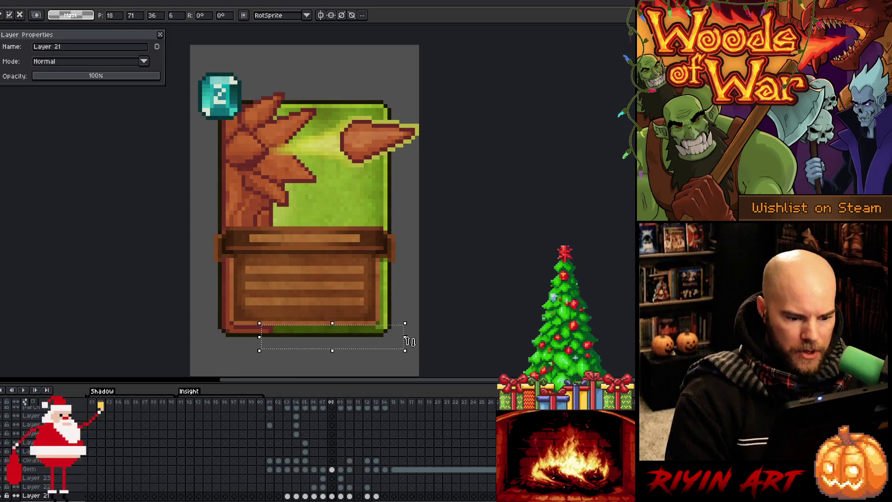
left_click(449, 327)
key("Left")
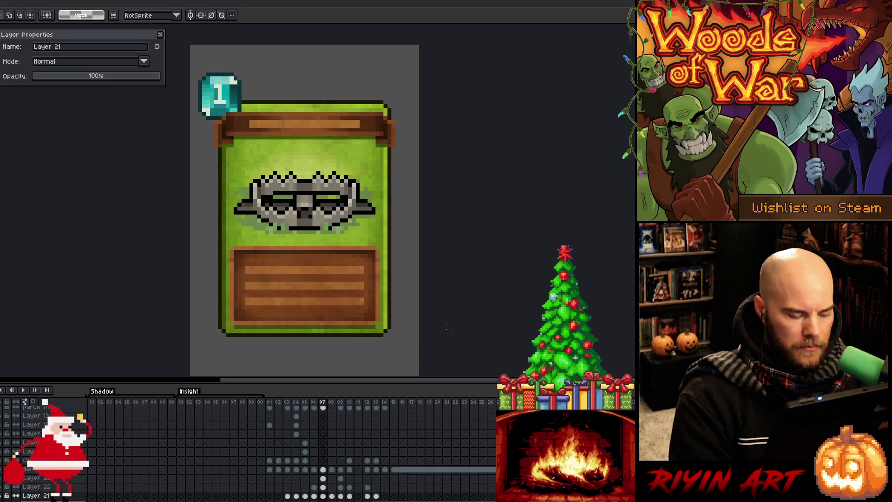
Paste the bottom border strip onto the gem card and compare the tree-stump and sword frames.
key("ctrl+v")
key("Left")
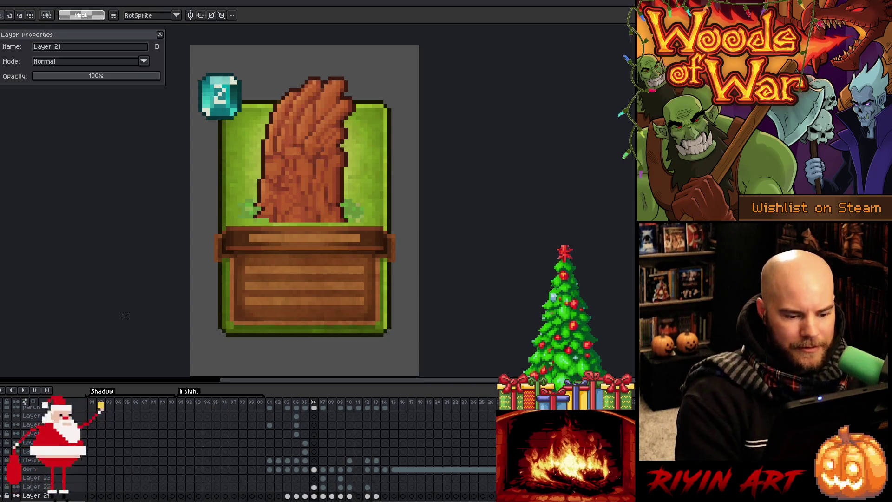
key("Left")
key("Right")
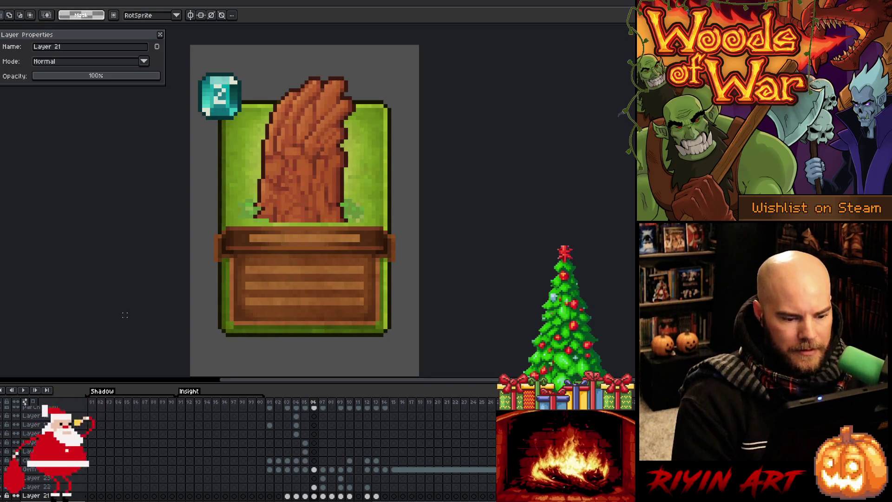
key("Left")
key("Left")
key("Right")
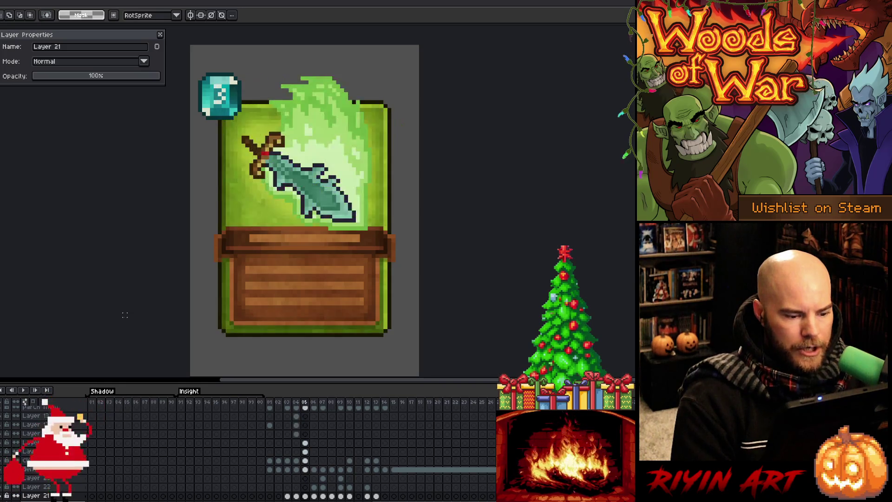
key("Right")
Make Text BG active with the pencil and compare text boxes across frames, ending on frame 06.
key("b")
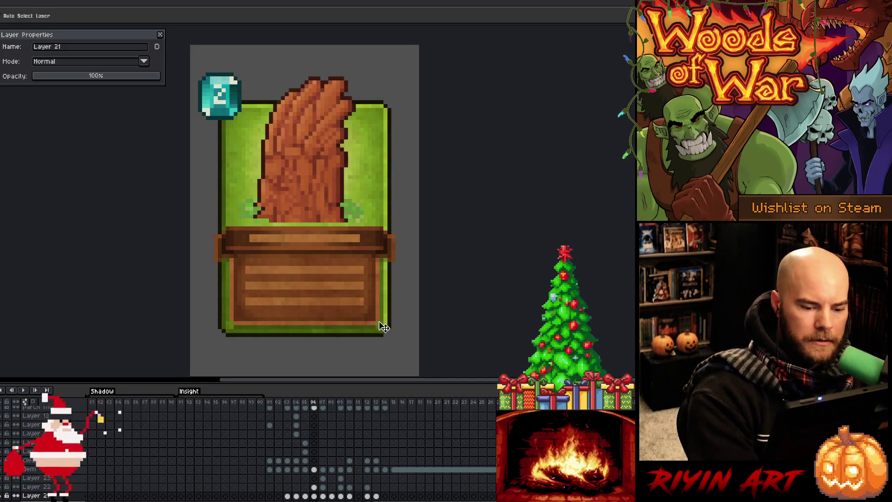
left_click(379, 324, "ctrl")
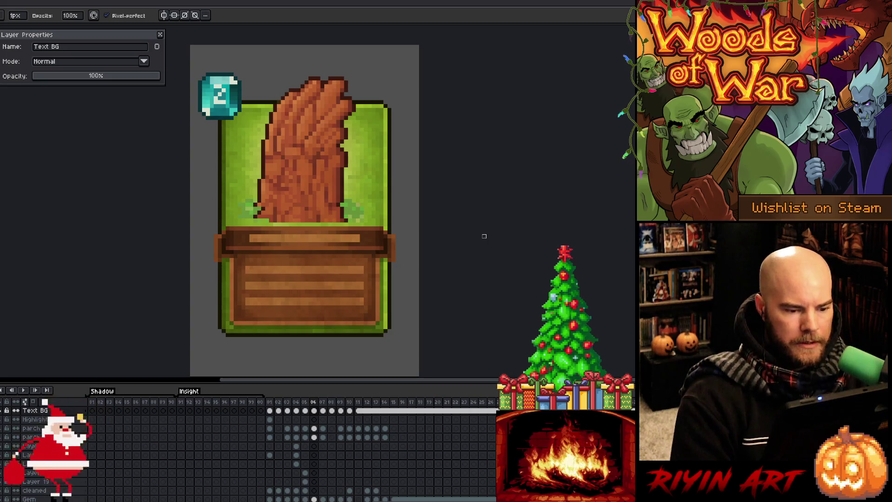
key("Left")
key("Right")
key("Right")
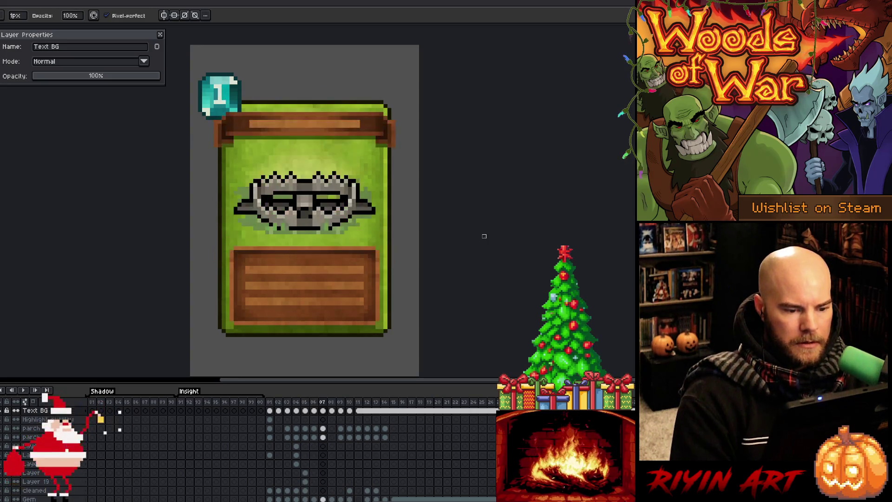
key("Left")
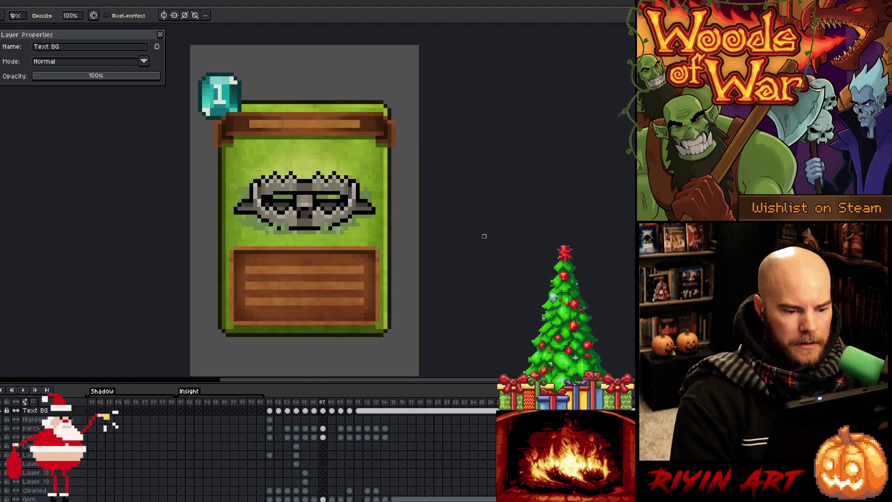
key("Return")
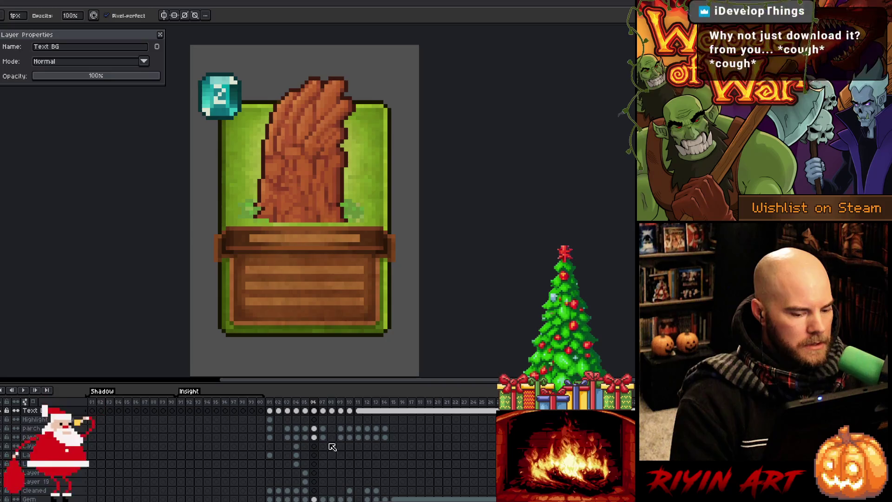
Select the cleaned layer on the tree frame and sample dark brown from the canvas.
left_click(314, 491)
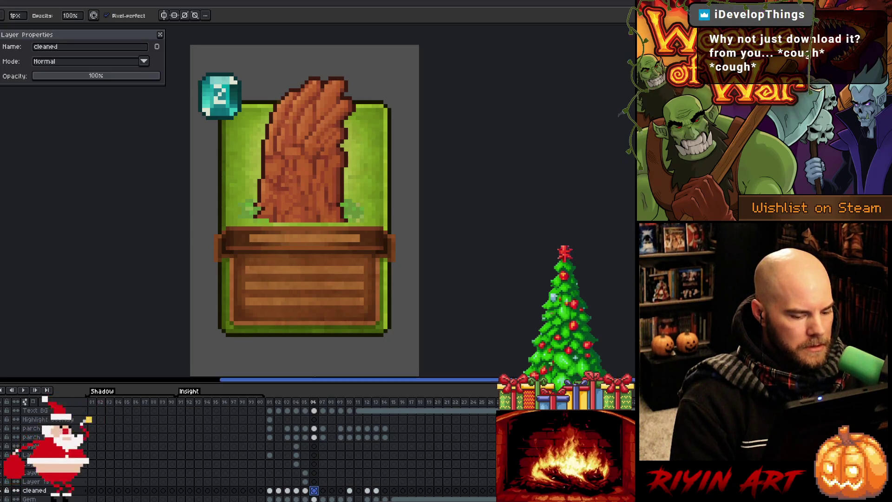
scroll(163, 212, "up", 1)
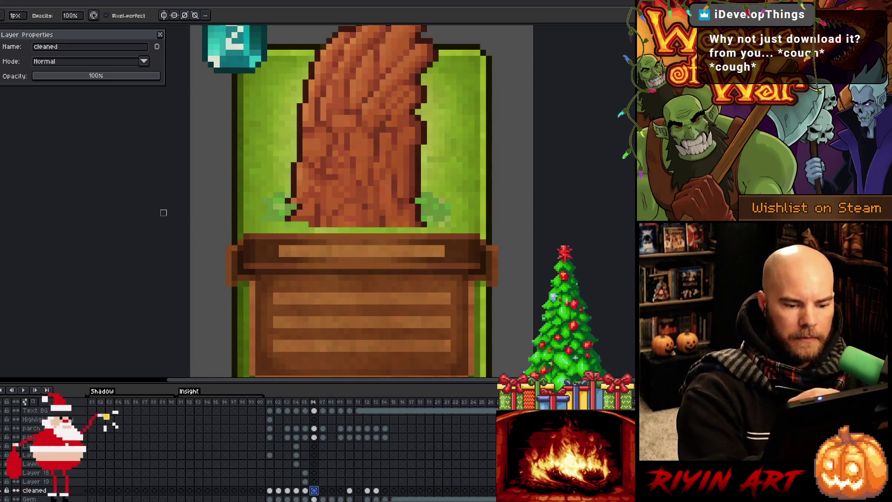
key("i")
key("b")
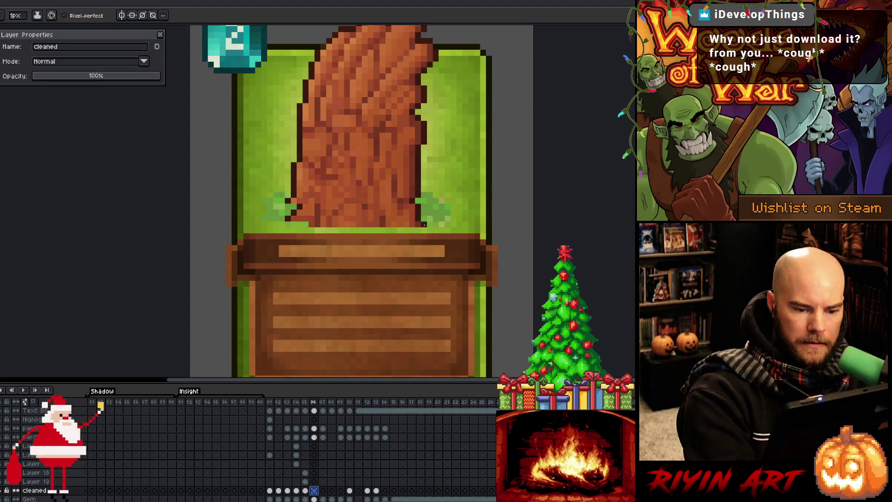
key("i")
key("v")
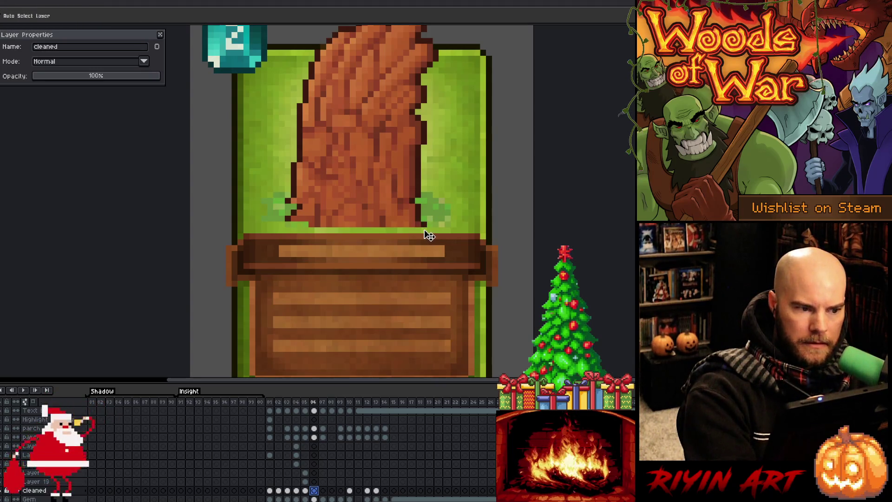
key("b")
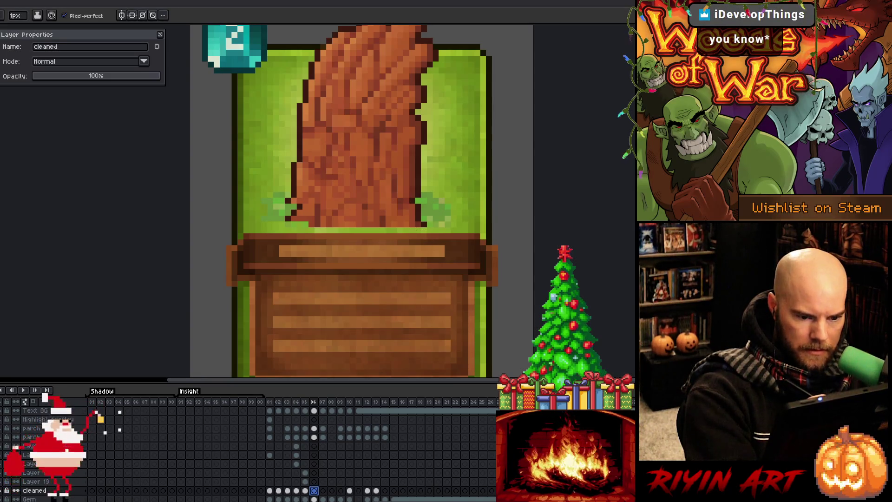
key("v")
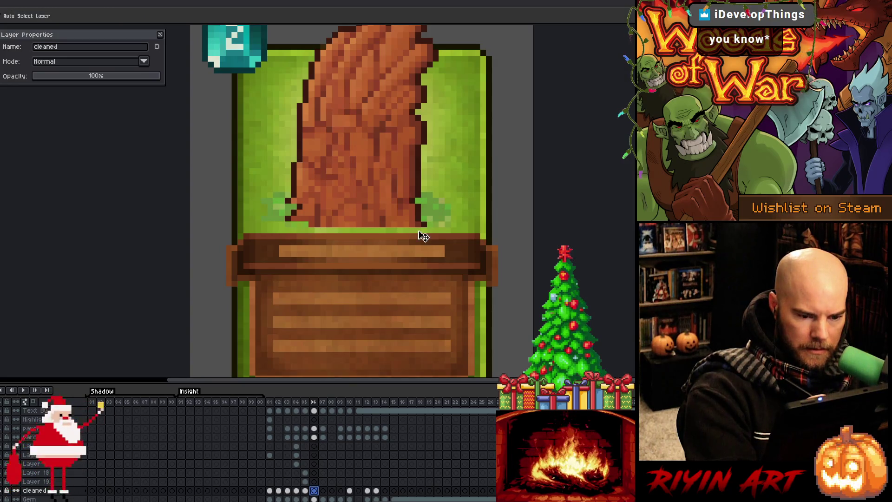
On the Text BG layer, pencil the green strip under the trunk dark brown.
left_click(422, 236)
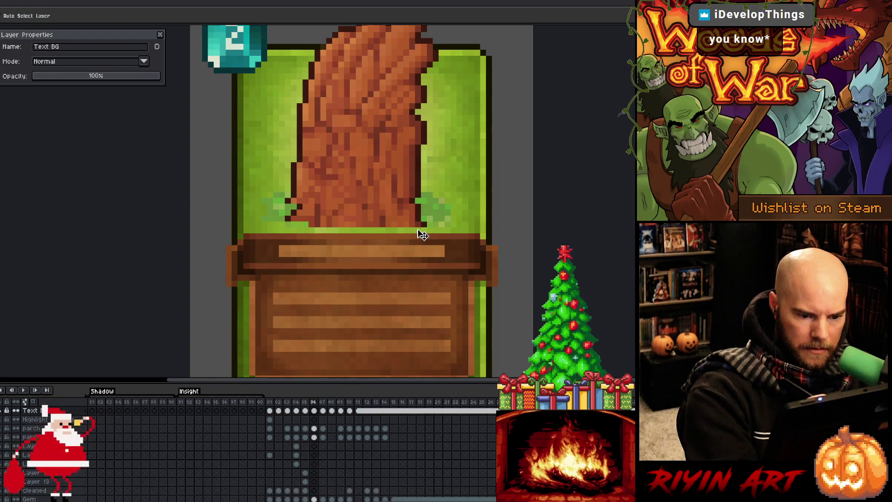
key("b")
left_click(424, 229)
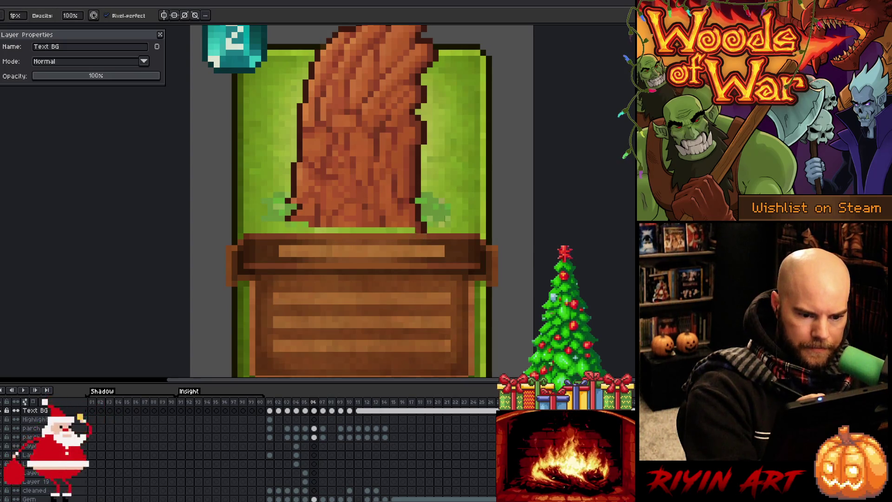
left_click_drag(414, 230, 279, 231)
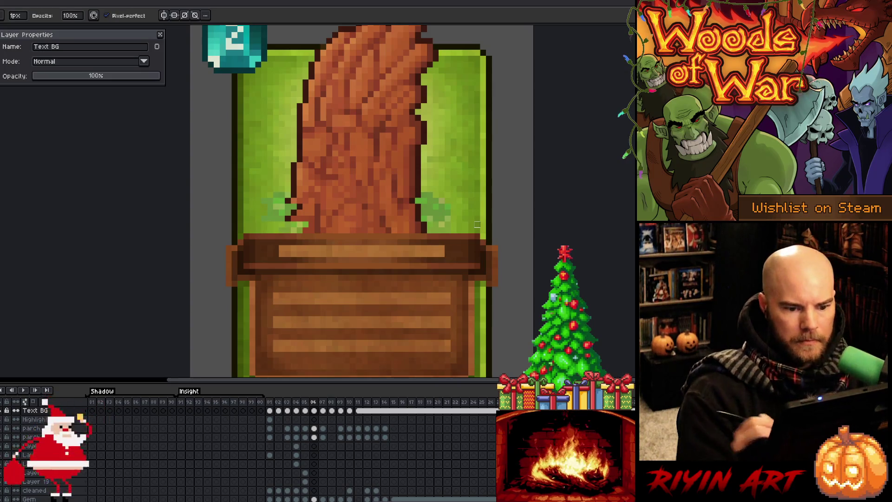
scroll(500, 236, "down", 3)
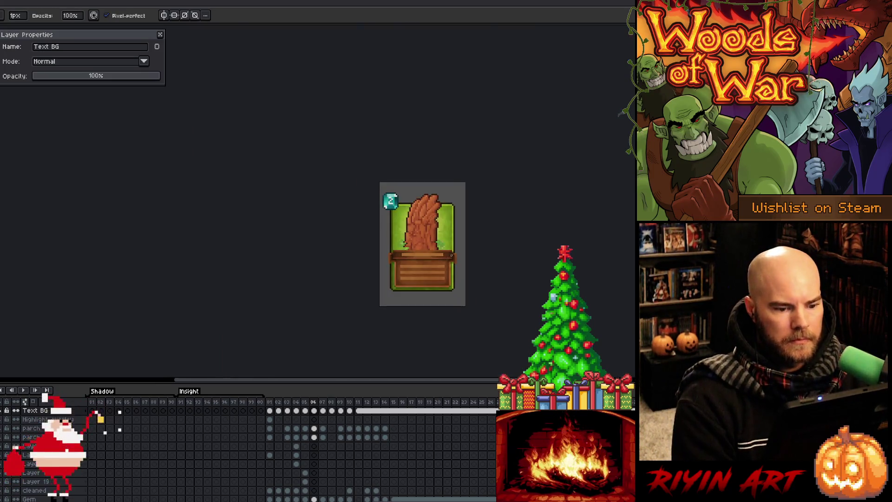
scroll(458, 251, "up", 1)
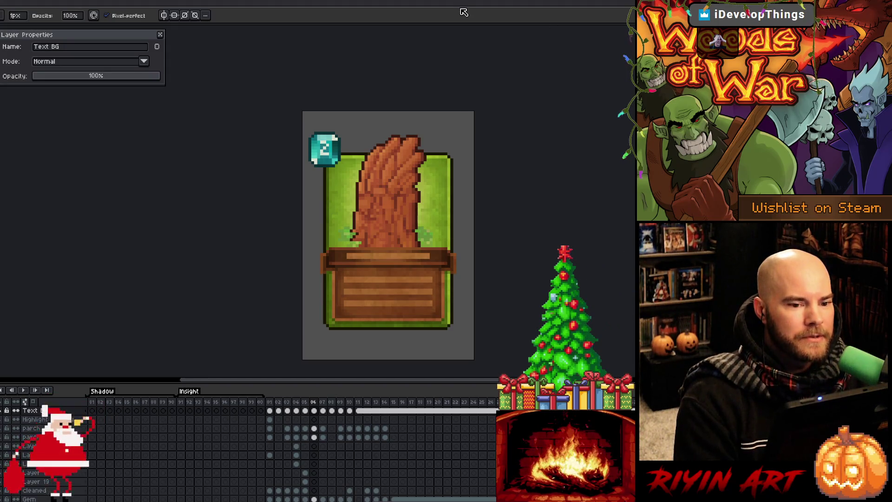
mouse_move(411, 260)
left_mouse_down()
mouse_move(298, 219)
mouse_move(331, 231)
left_mouse_up()
scroll(295, 219, "up", 1)
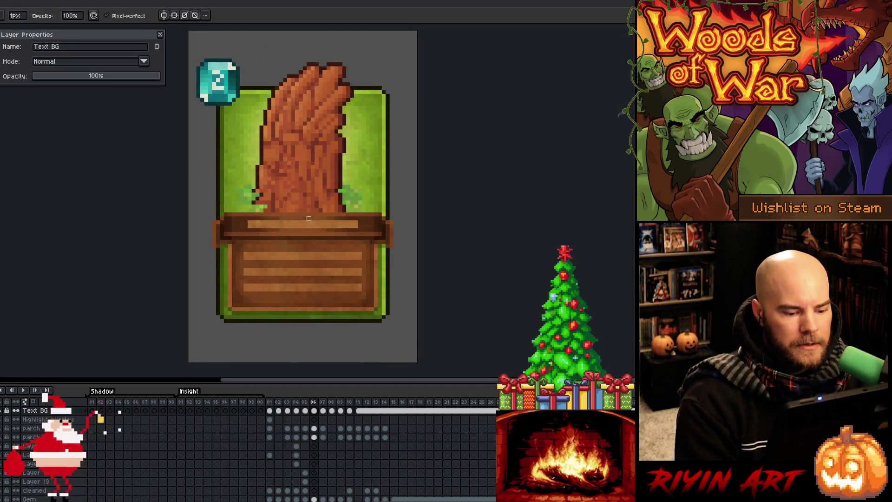
key("Right")
key("Left")
key("Right")
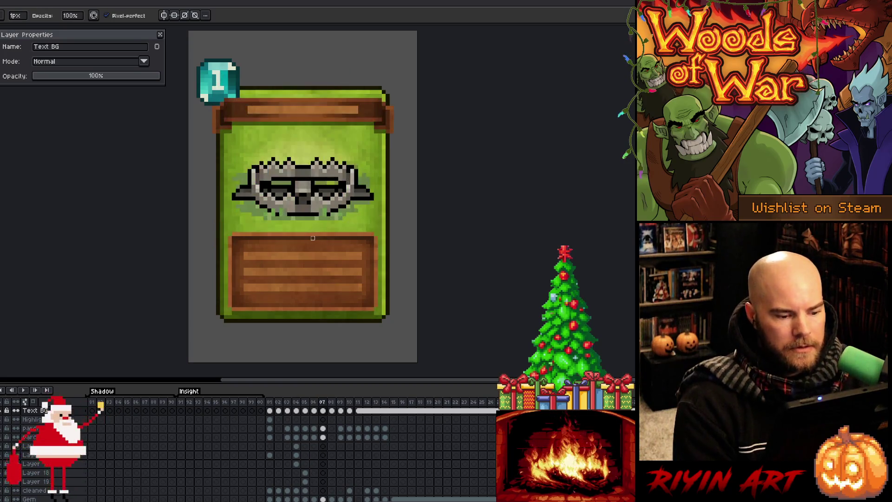
key("Left")
key("Right")
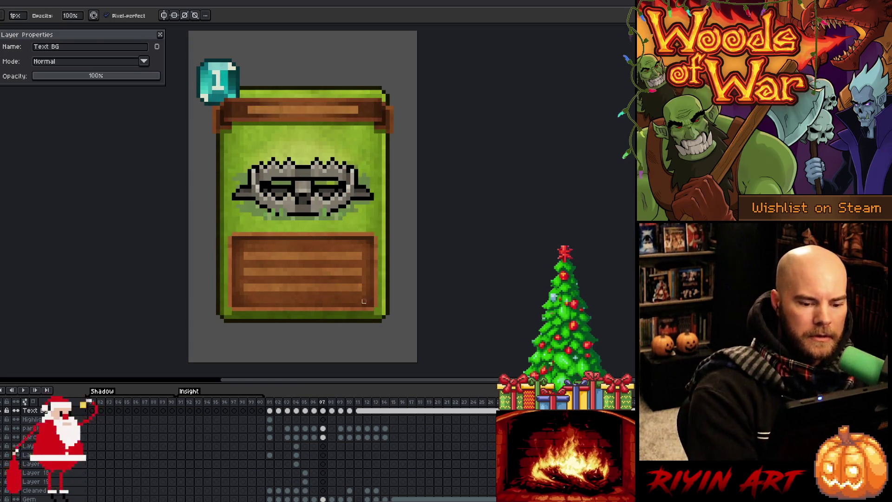
key("i")
left_click(375, 310)
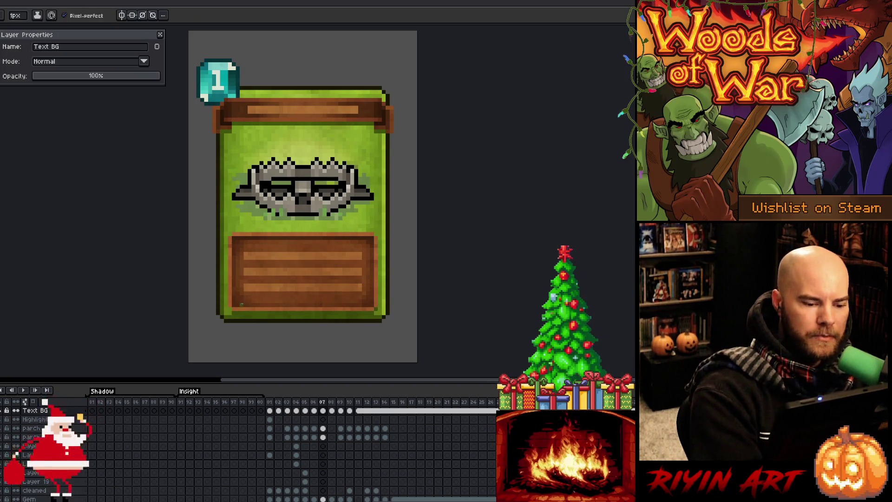
left_click(238, 307, "alt")
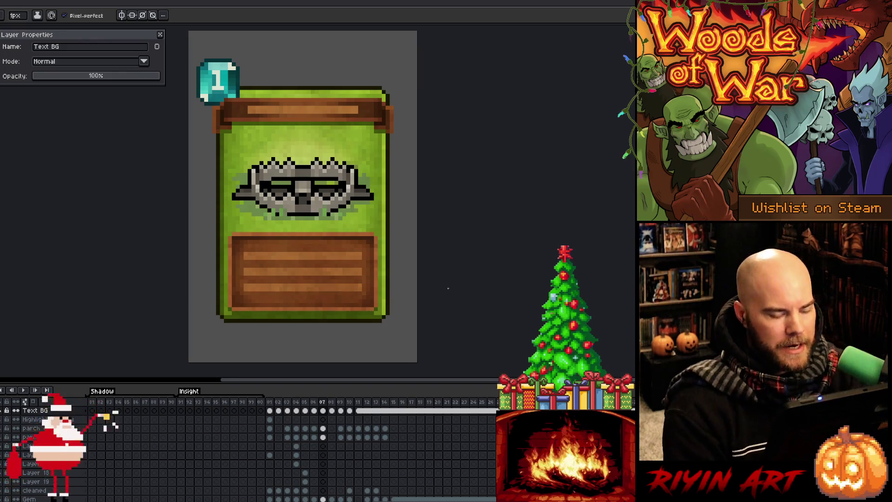
key("Right")
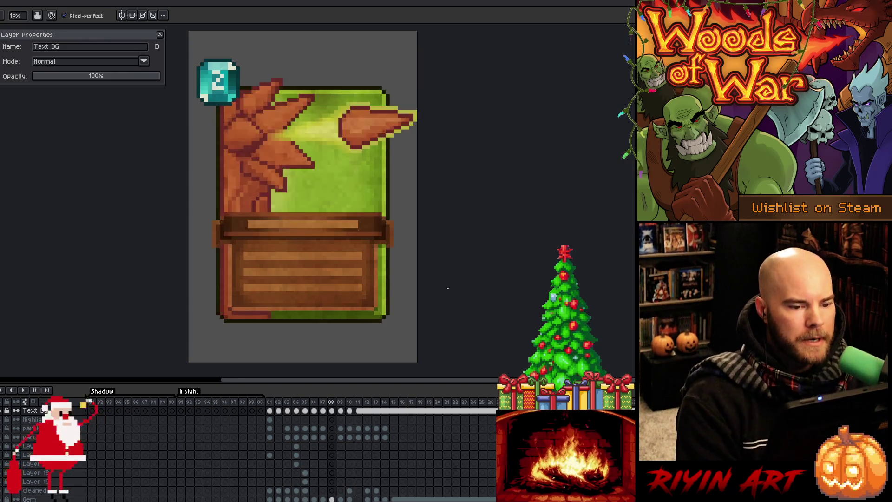
key("Left")
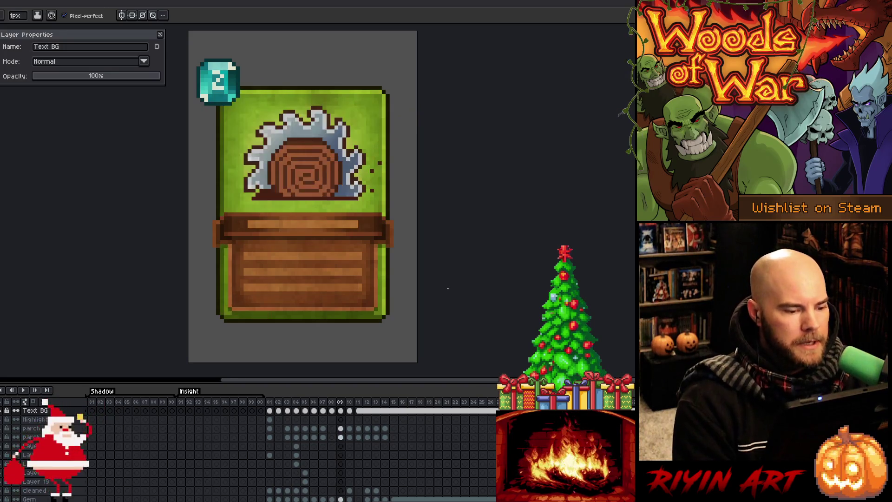
key("Right")
left_click(248, 307, "alt")
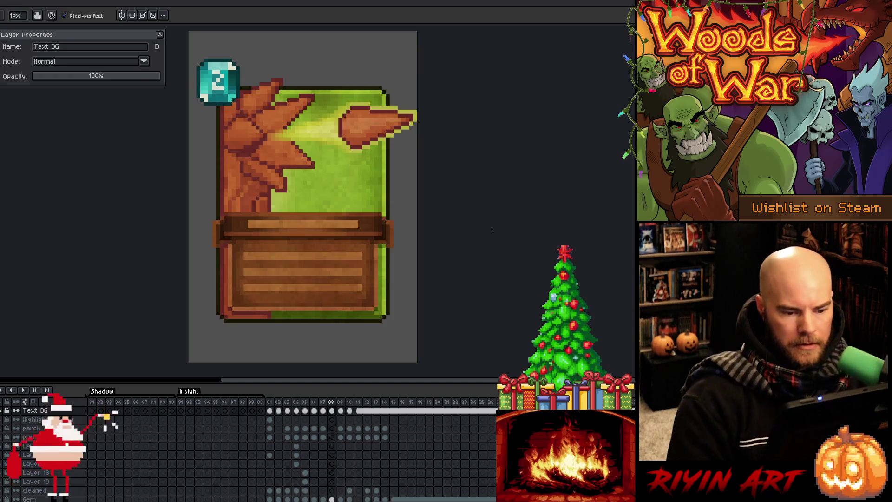
key("Right")
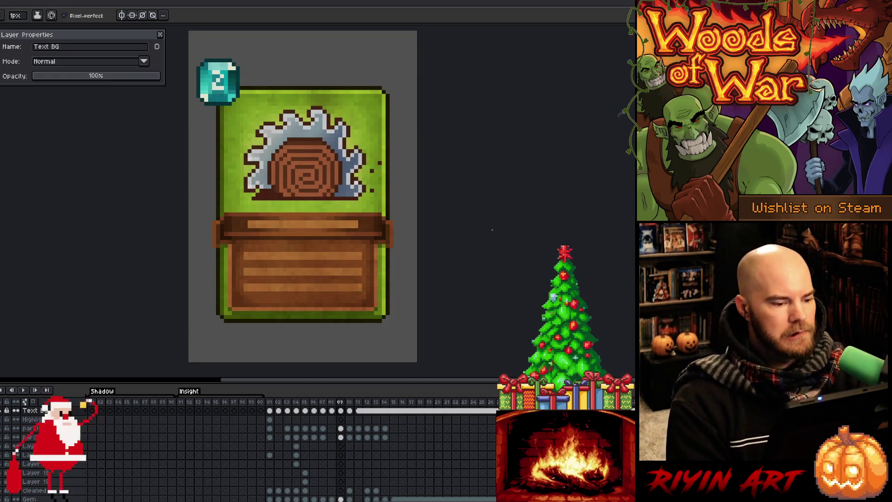
key("Right")
key("Right")
key("Right")
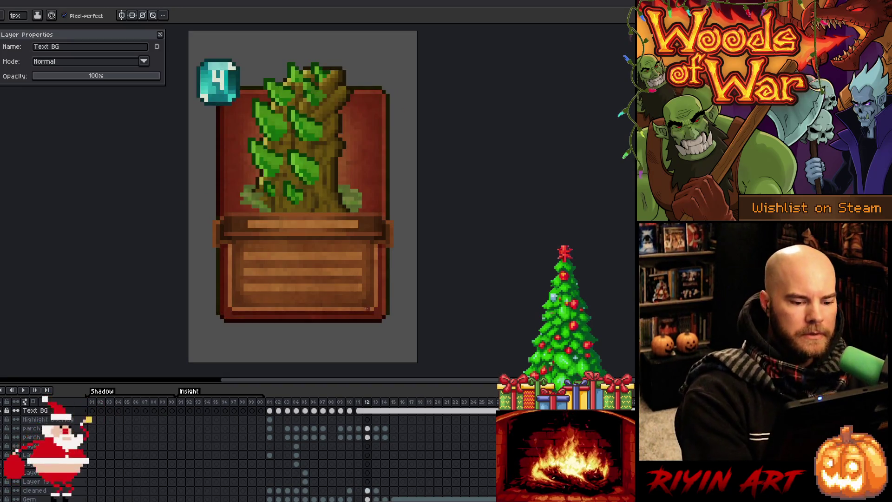
left_click(371, 309, "alt")
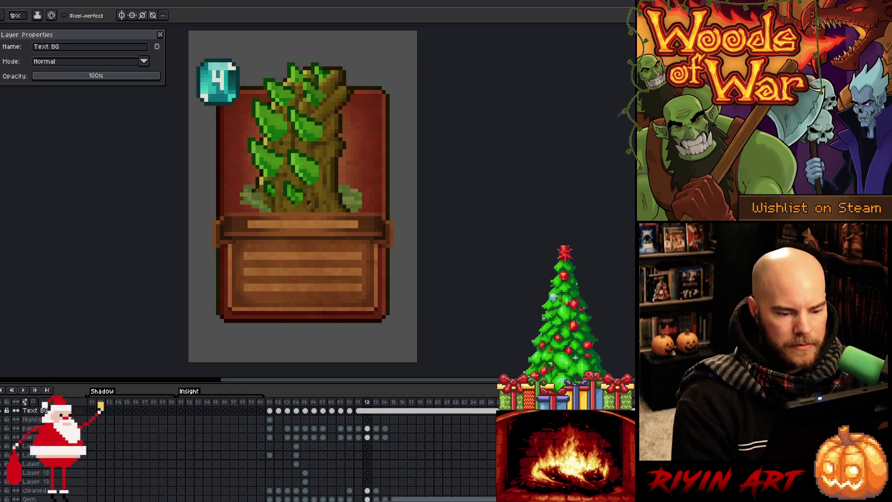
key("Right")
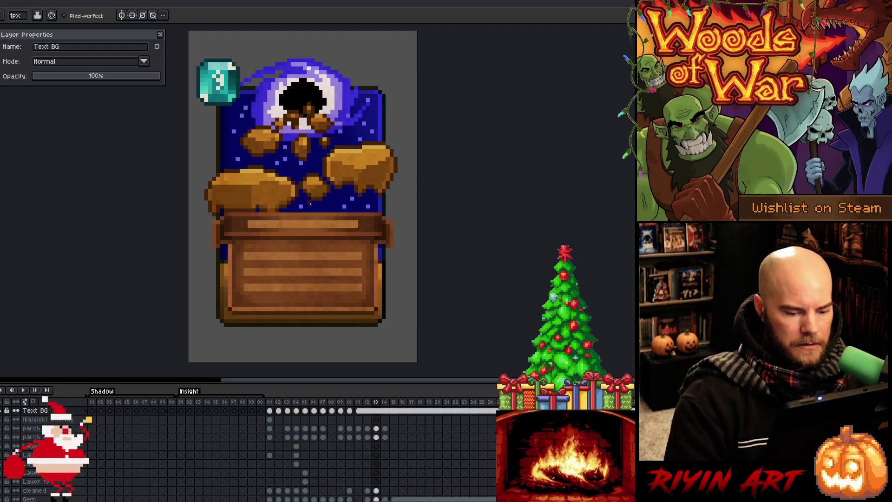
key("Left")
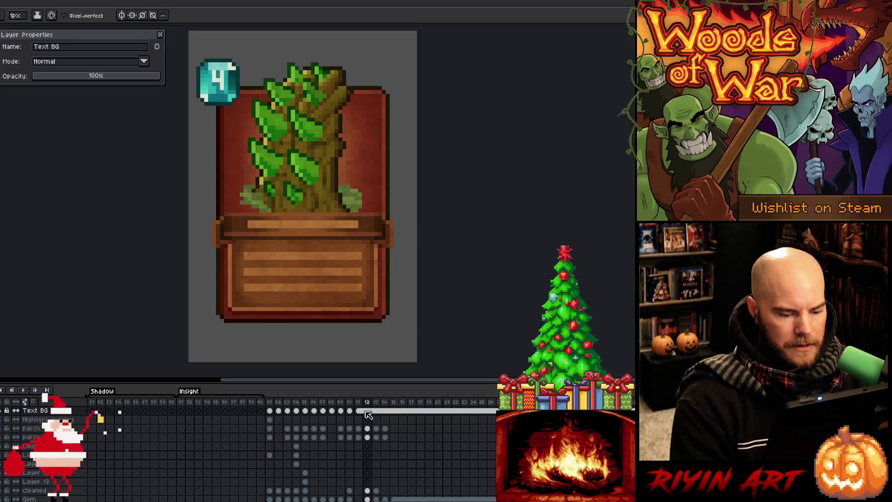
left_click(2, 412)
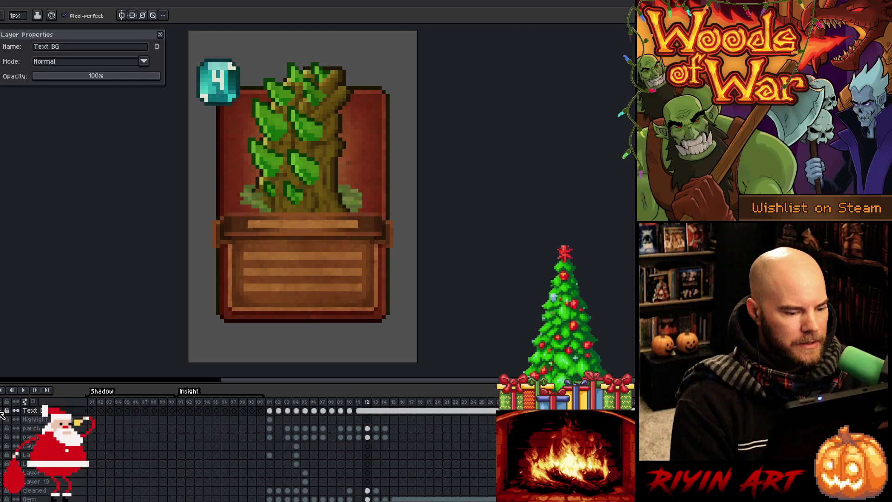
Solo the Text BG layer and unlink its frame-12 text box cel.
left_click(2, 413, "alt")
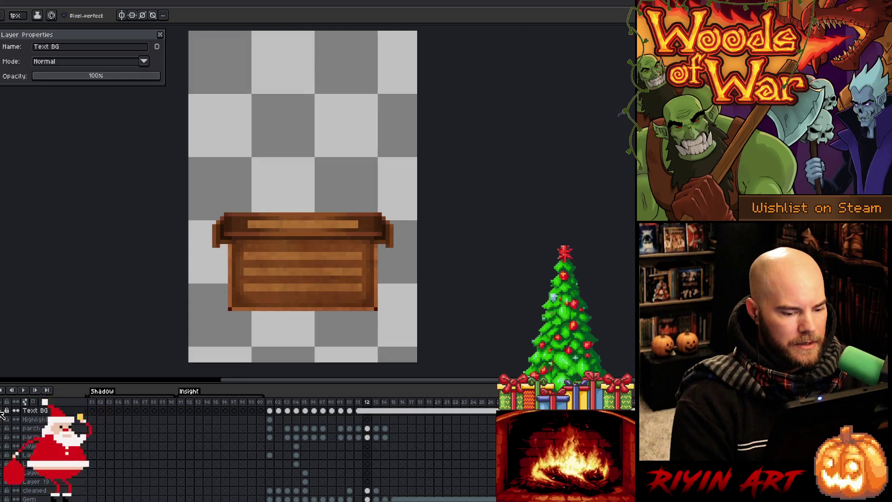
key("Left")
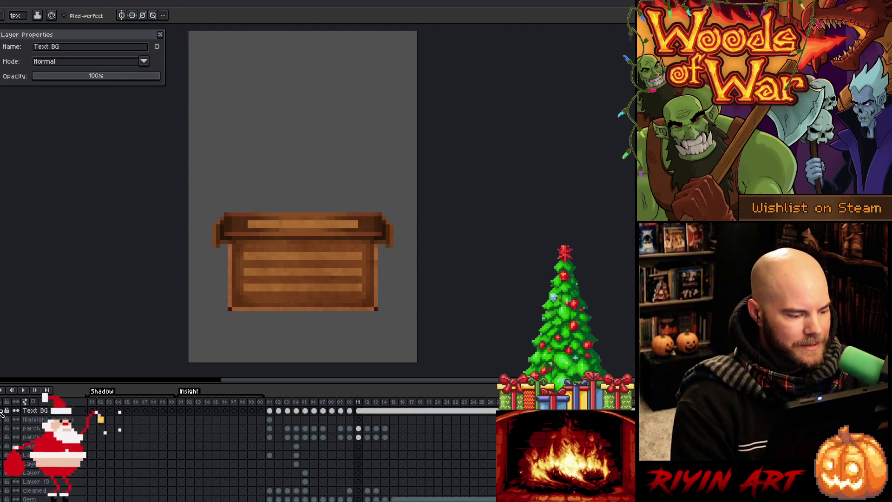
right_click(371, 412)
left_click(383, 436)
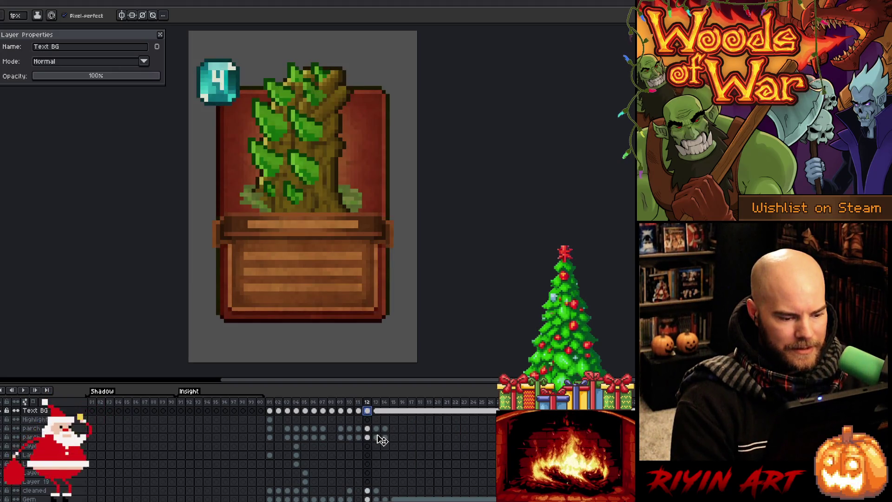
Unlink the frame-13 text box cel on the Text BG layer.
left_click(361, 411)
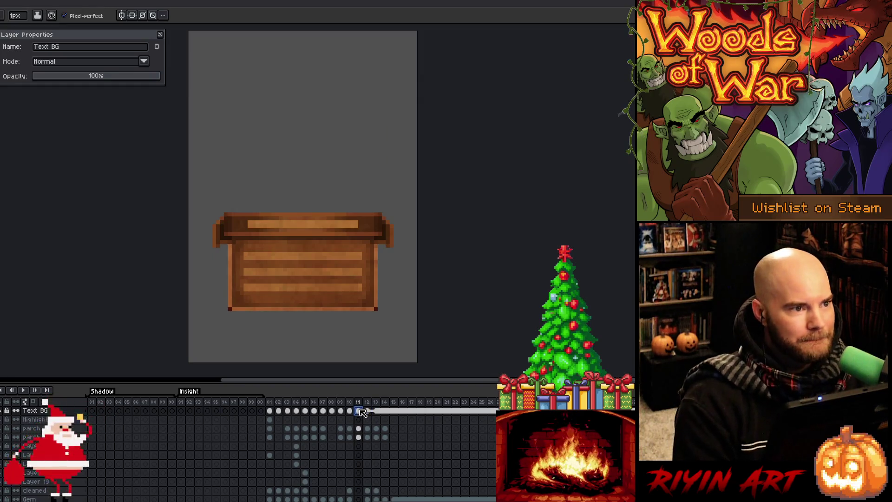
left_click(380, 412)
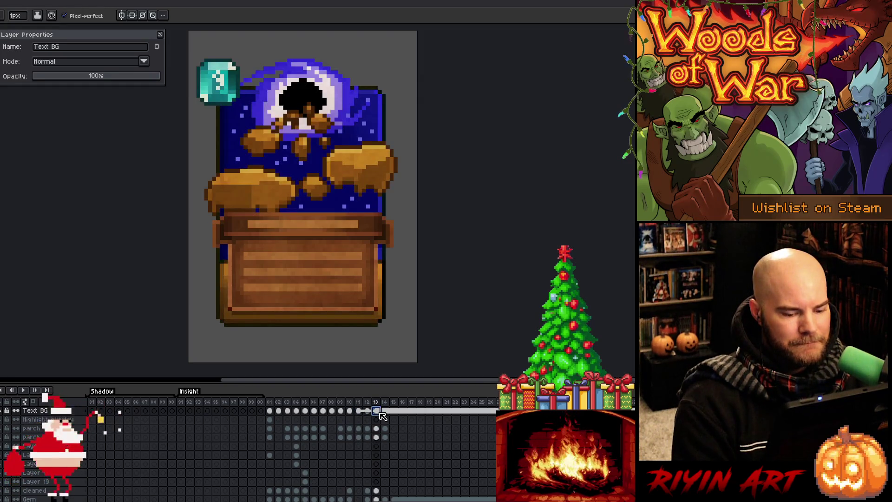
right_click(380, 414)
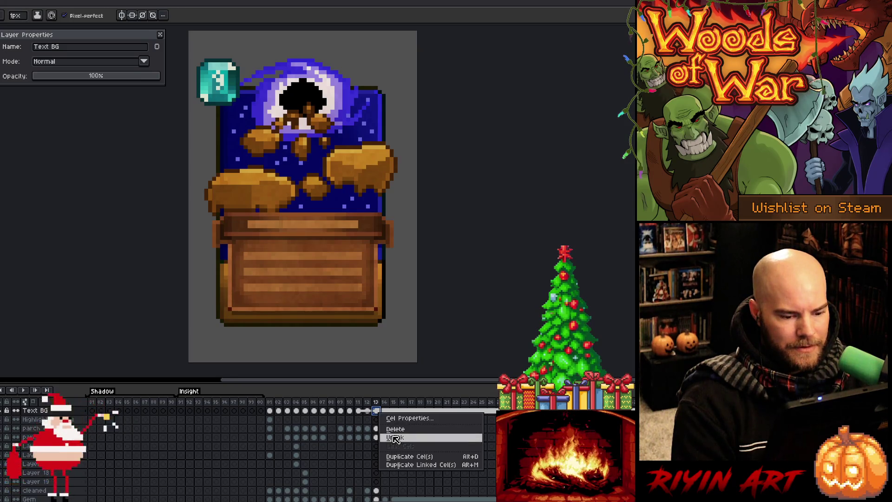
left_click(395, 438)
key("b")
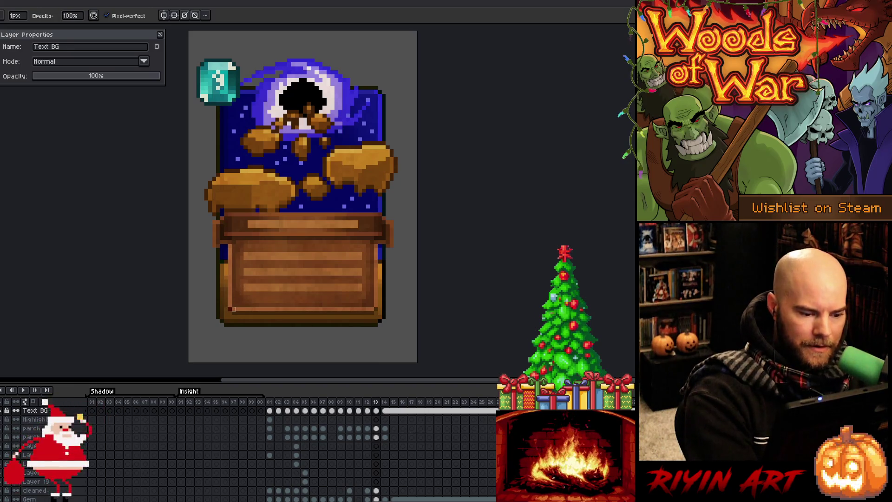
Unlink the frame-11 text box cel and play the card frames to compare boxes.
key("Right")
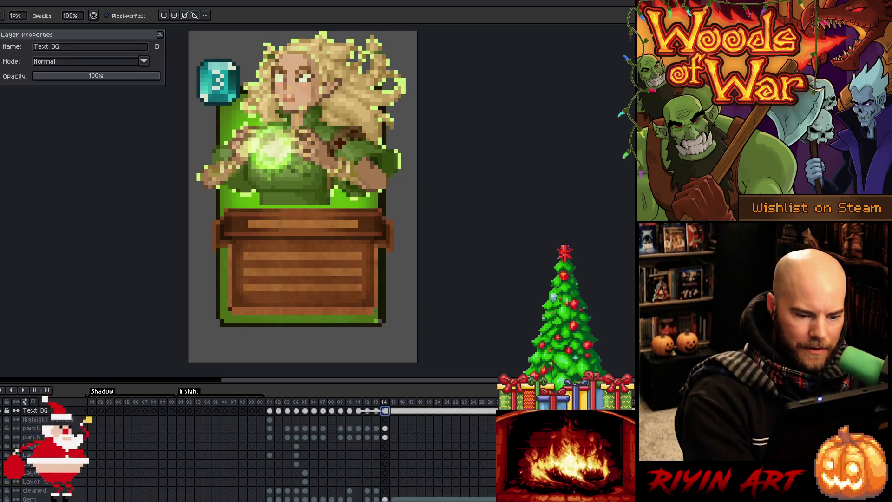
left_click(359, 410)
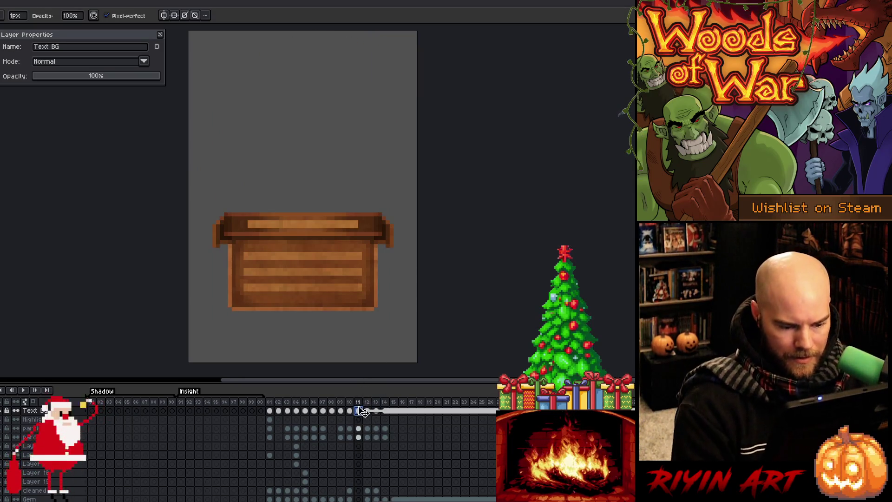
right_click(361, 411)
left_click(374, 431)
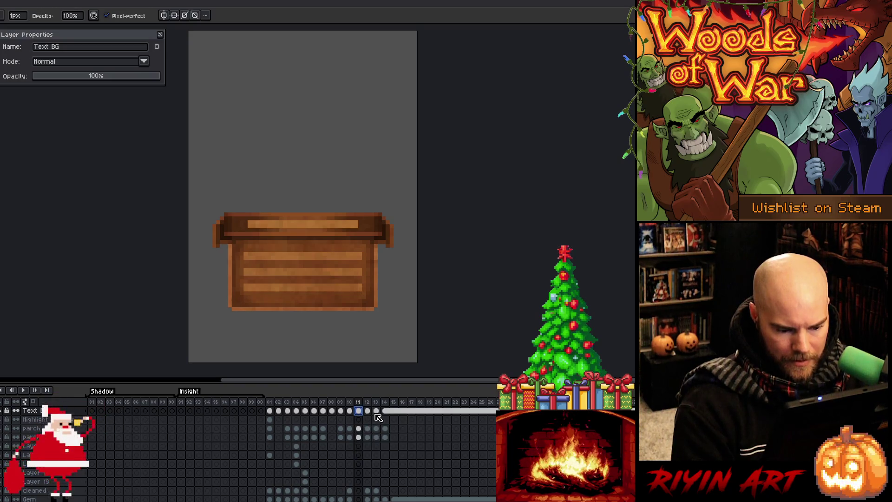
left_click(376, 411)
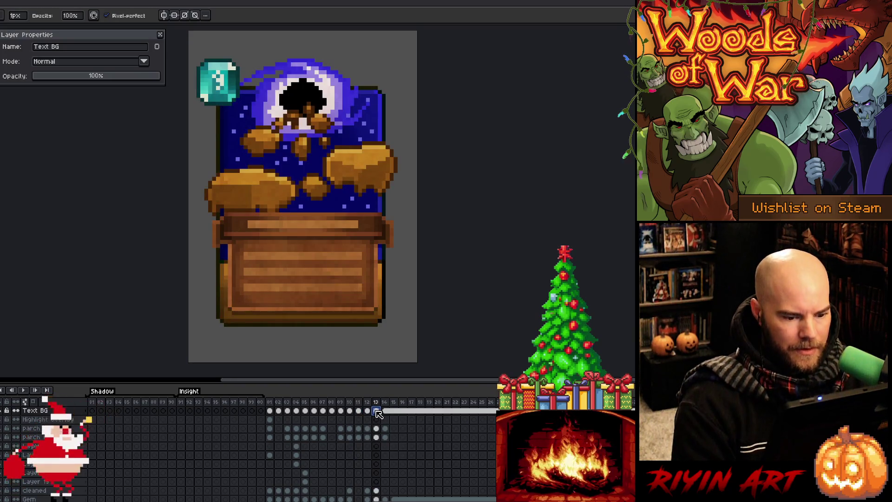
key("Return")
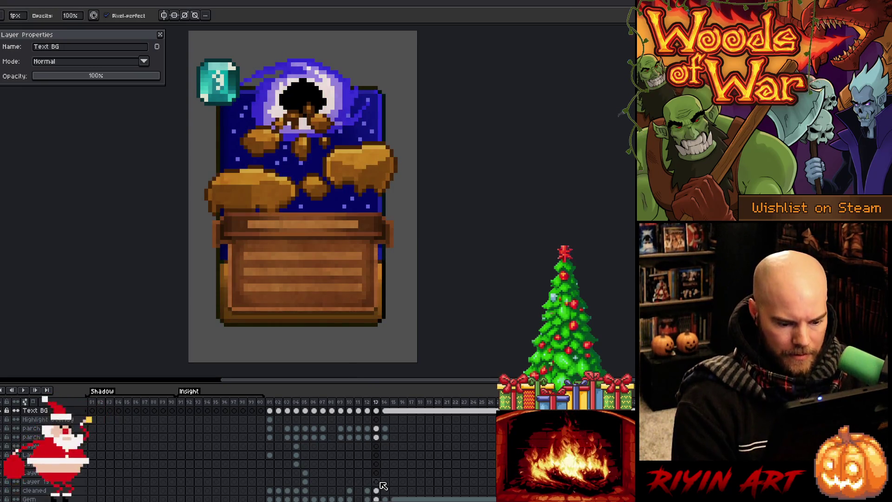
Pick Layer 21 and marquee-select the strip along the card's bottom edge.
scroll(378, 464, "down", 4)
key("v")
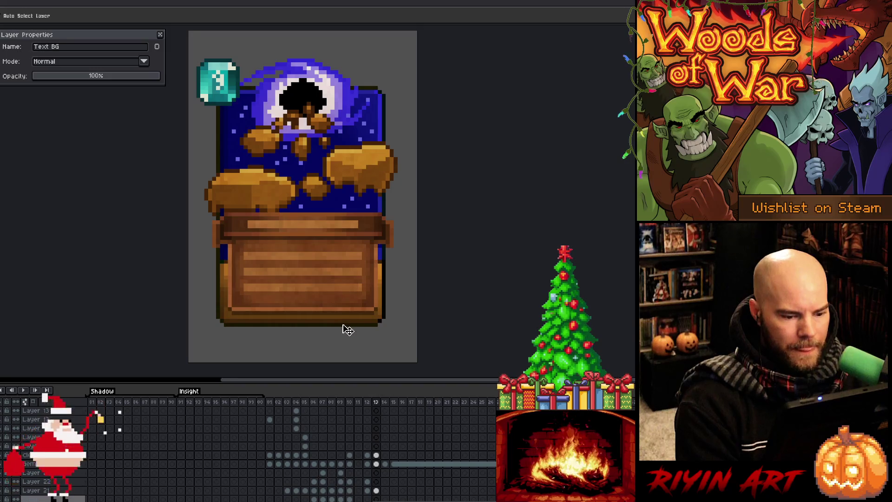
left_click(346, 328)
key("m")
mouse_move(413, 346)
left_mouse_down()
mouse_move(189, 306)
mouse_move(192, 315)
left_mouse_up()
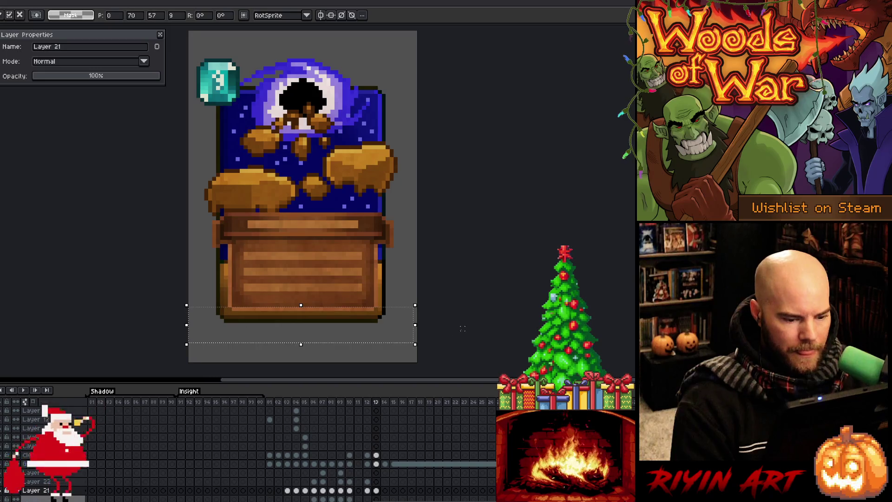
left_click_drag(415, 293, 112, 313)
Shift the selected bottom strip leftward, commit it and deselect.
left_click(199, 330)
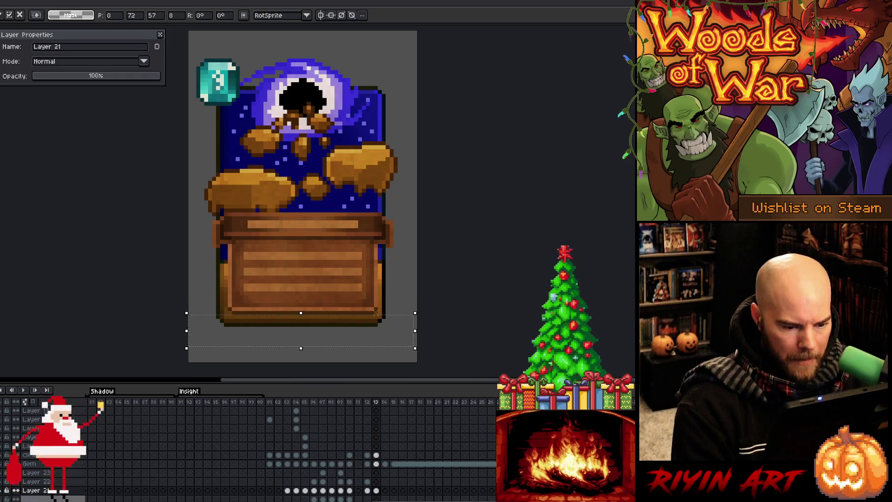
left_click_drag(376, 311, 234, 316)
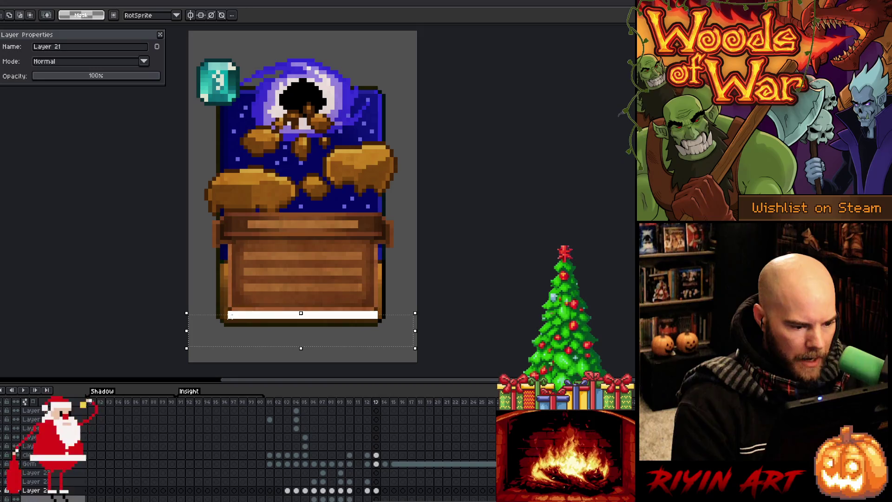
key("Return")
key("ctrl+d")
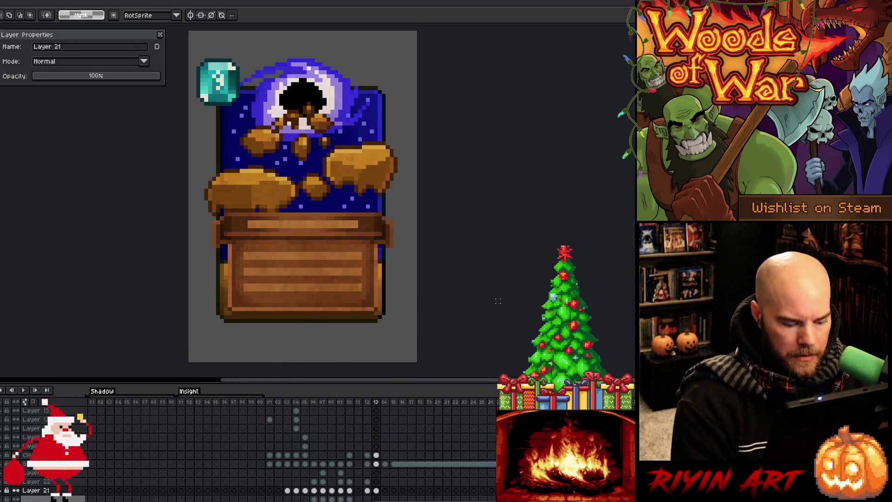
key("Left")
key("Right")
key("Left")
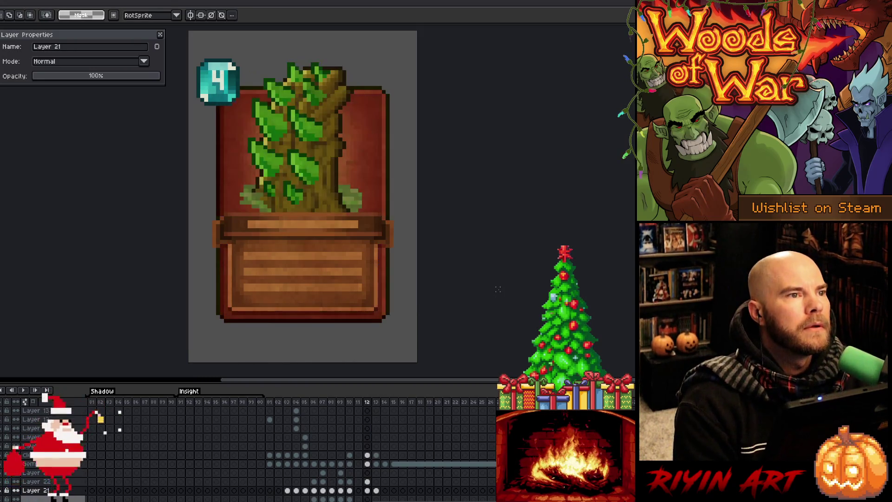
key("Right")
key("Left")
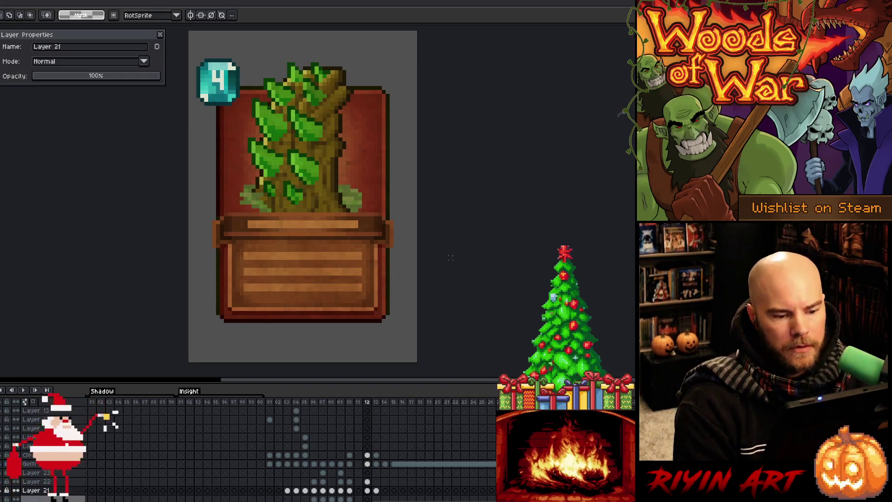
key("Right")
key("Left")
key("Left")
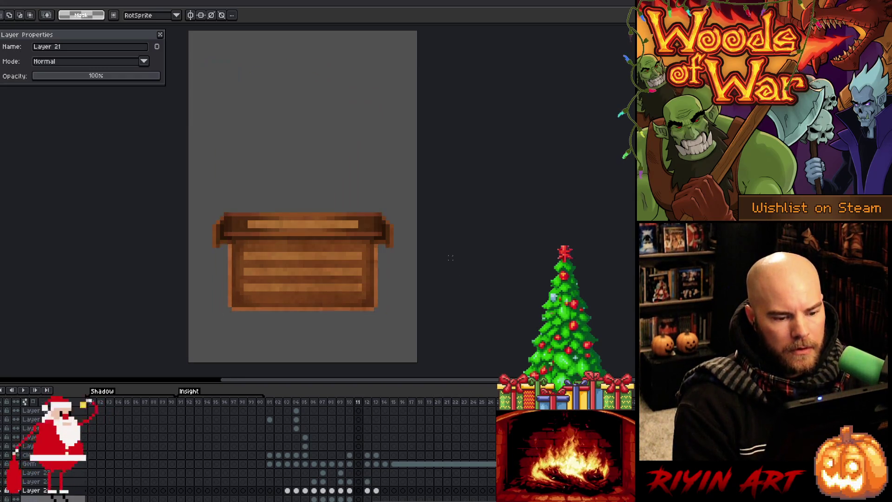
key("Right")
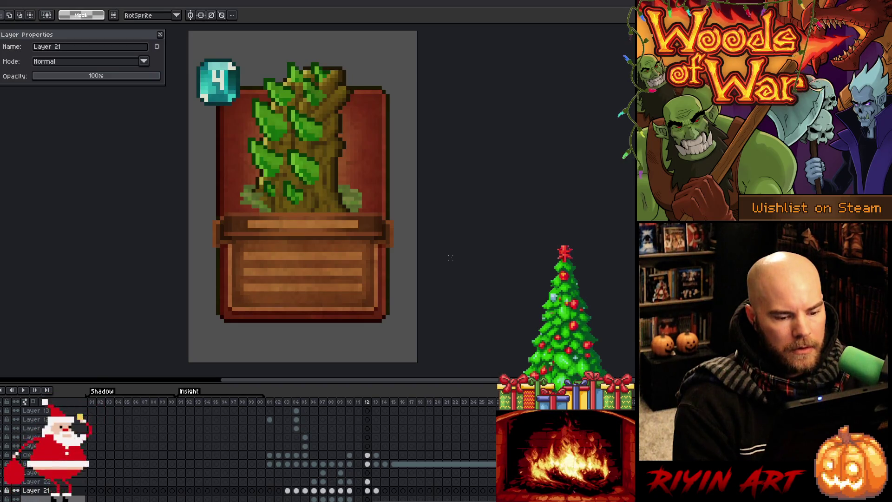
key("Right")
key("Left")
key("Right")
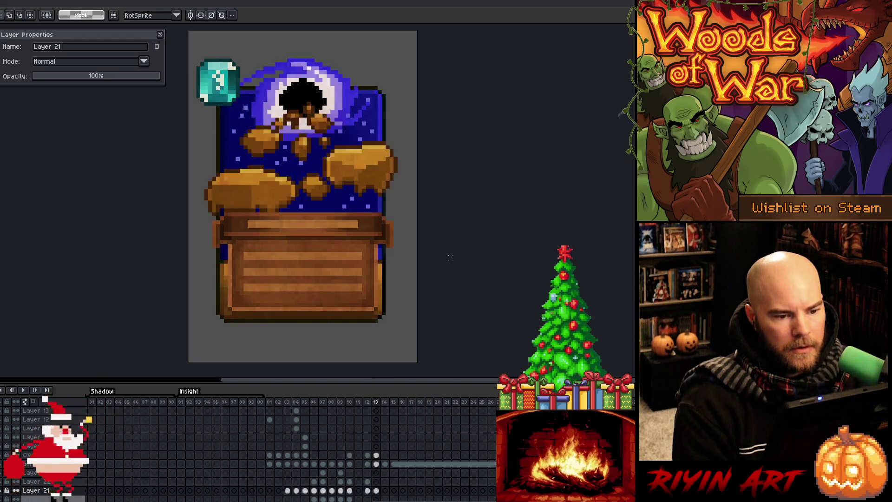
key("Left")
key("Right")
key("Left")
key("Right")
key("Left")
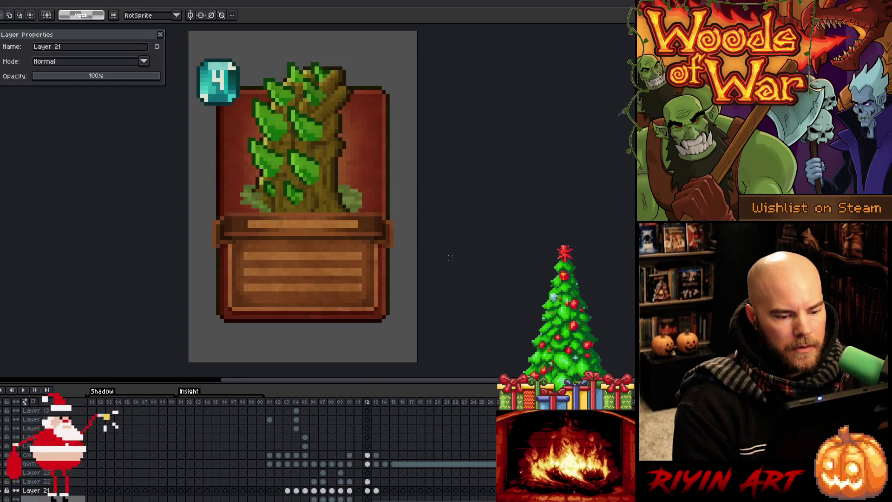
key("Right")
left_click(331, 403)
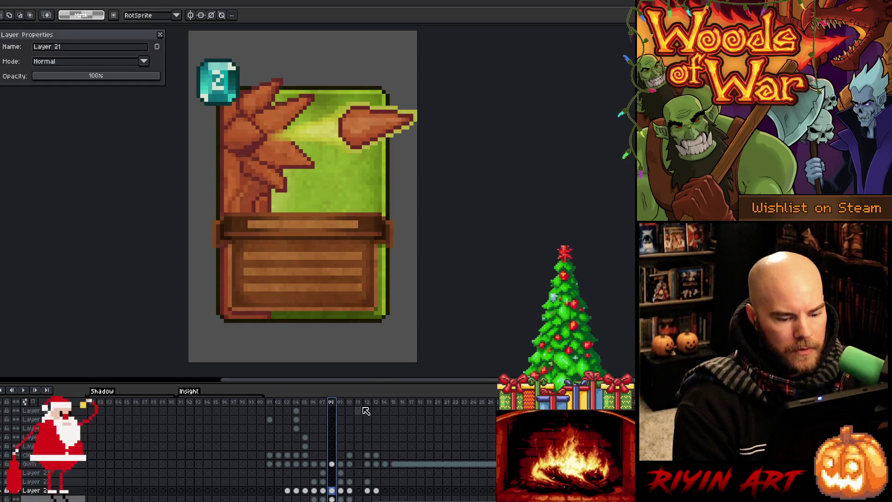
left_click(377, 403)
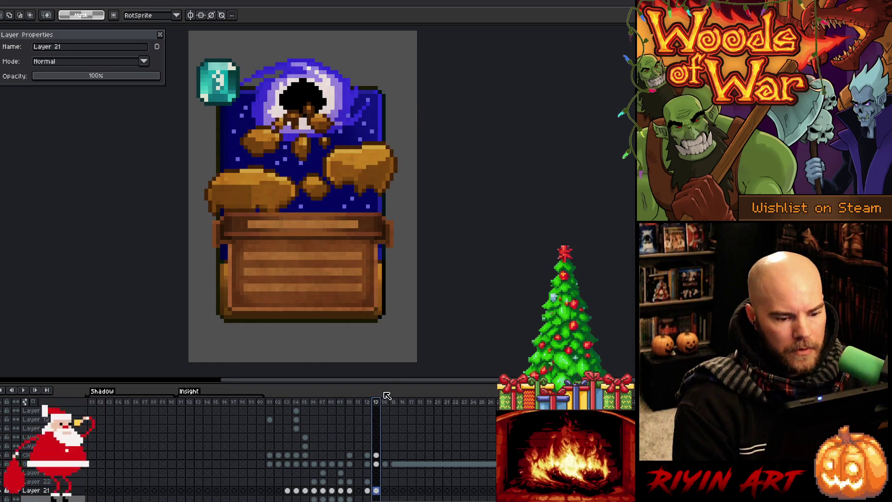
Select the tall right-edge strip, check it against the art layers, nudge it and commit.
left_click_drag(395, 328, 377, 73)
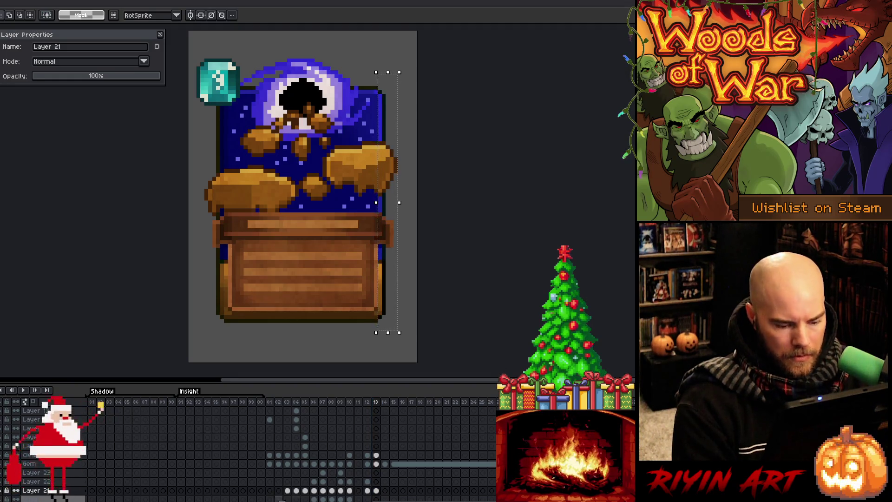
left_click(6, 491, "alt")
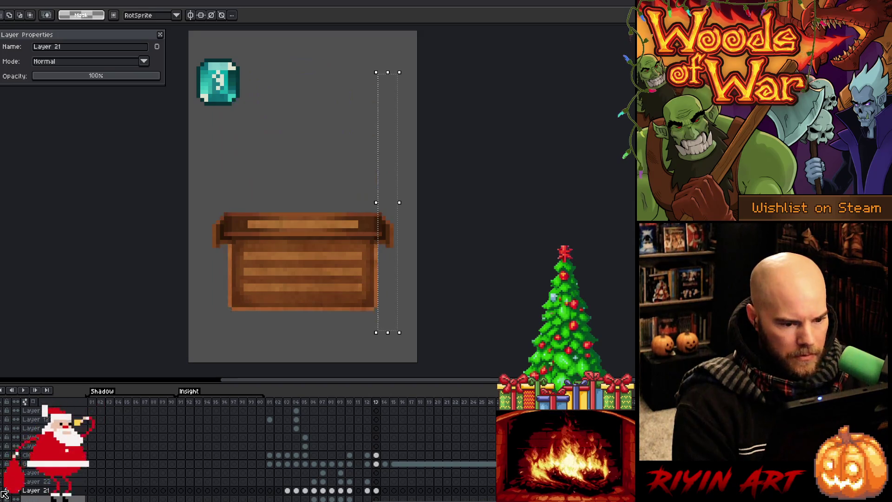
left_click(5, 492, "alt")
left_click(6, 492, "alt")
left_click(5, 493, "alt")
left_click(5, 492, "alt")
left_click(5, 491, "alt")
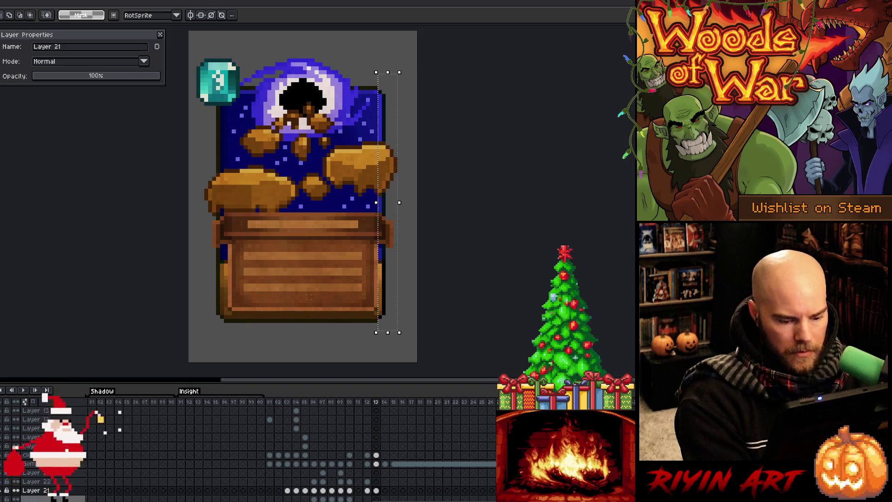
key("Right")
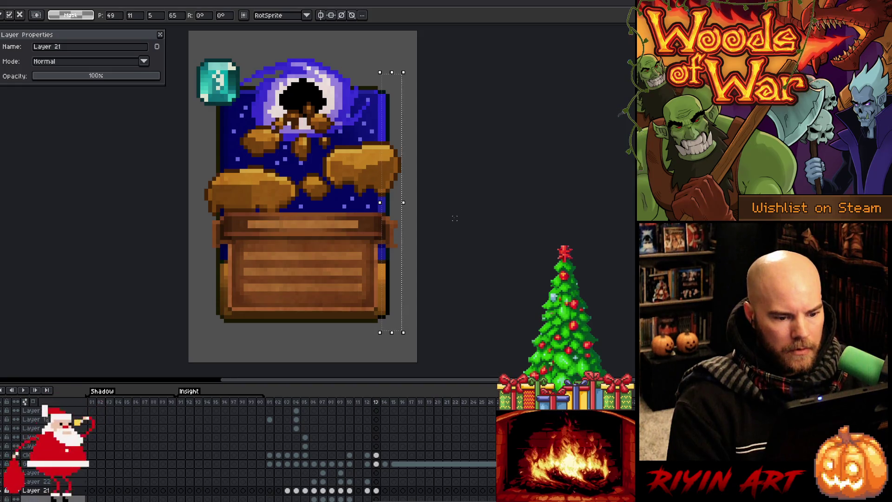
key("Left")
key("ctrl+d")
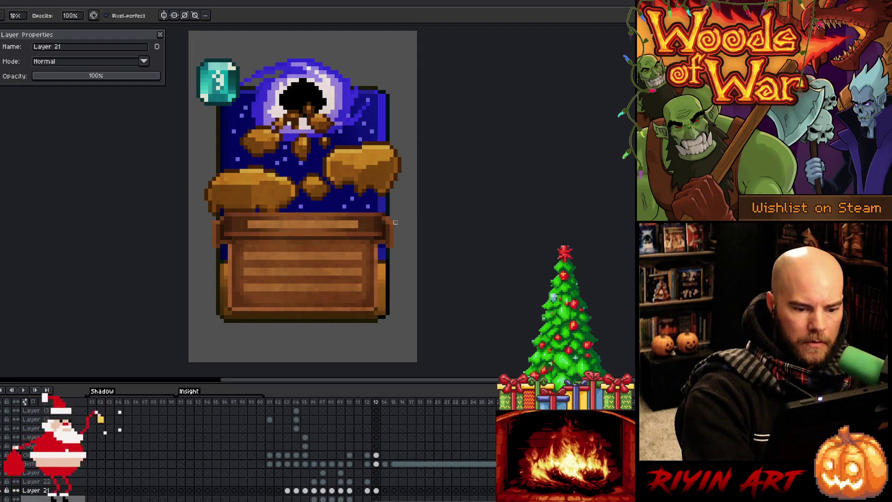
Repaint pixels along the card's right edge with the Pencil, sampling colours from the card art.
key("e")
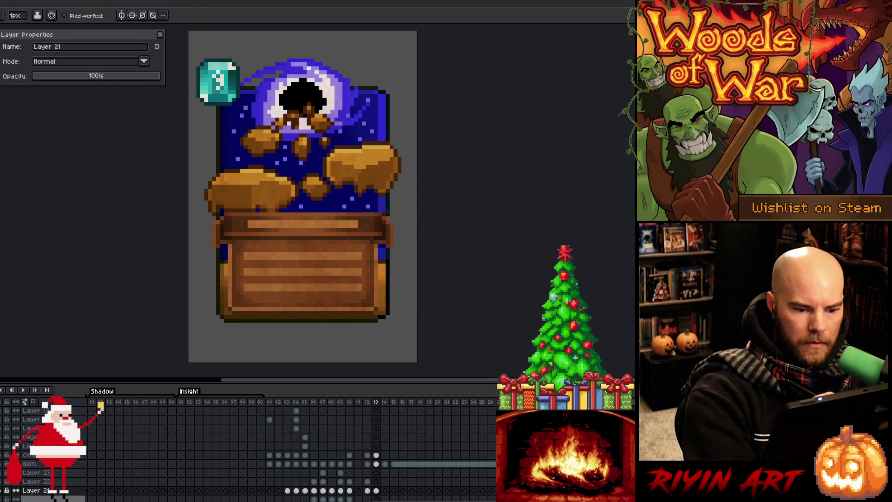
key("alt")
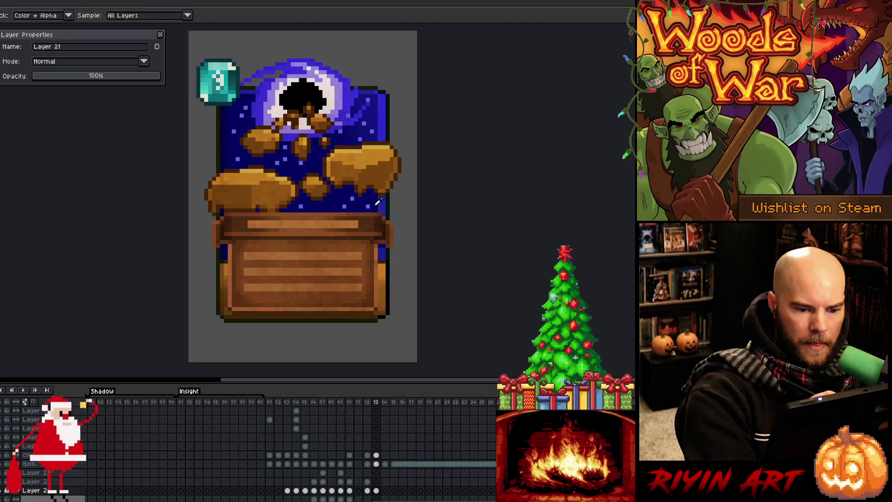
key("alt")
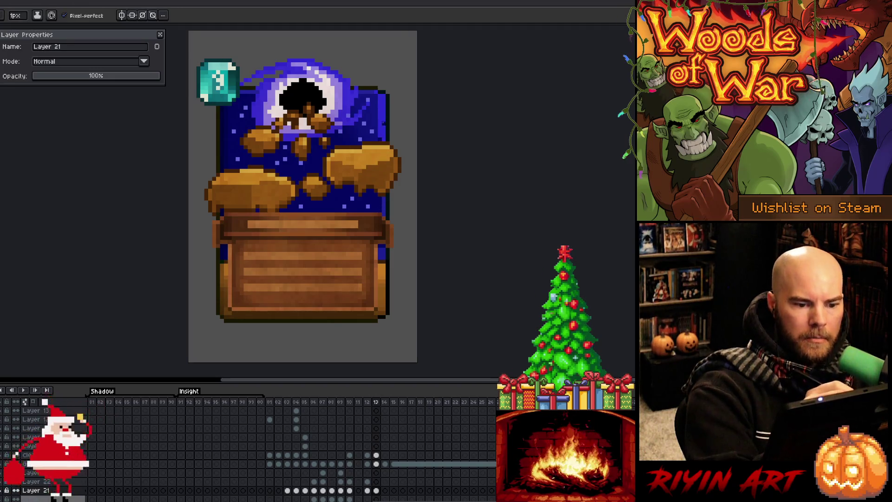
key("alt")
key("alt")
key("alt")
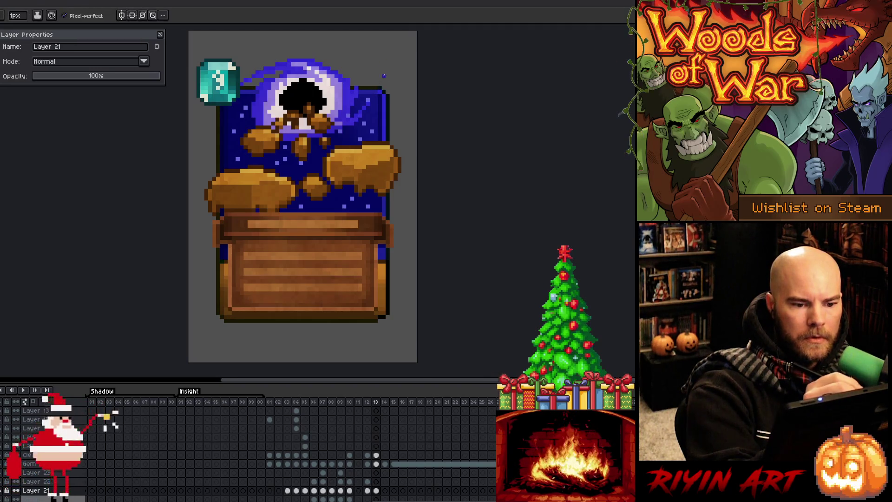
key("alt")
key("alt")
key("alt")
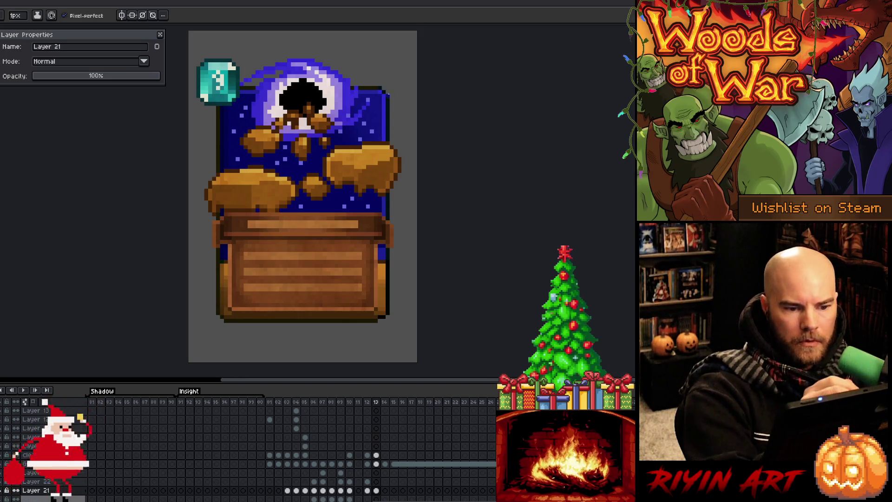
key("alt")
key("alt")
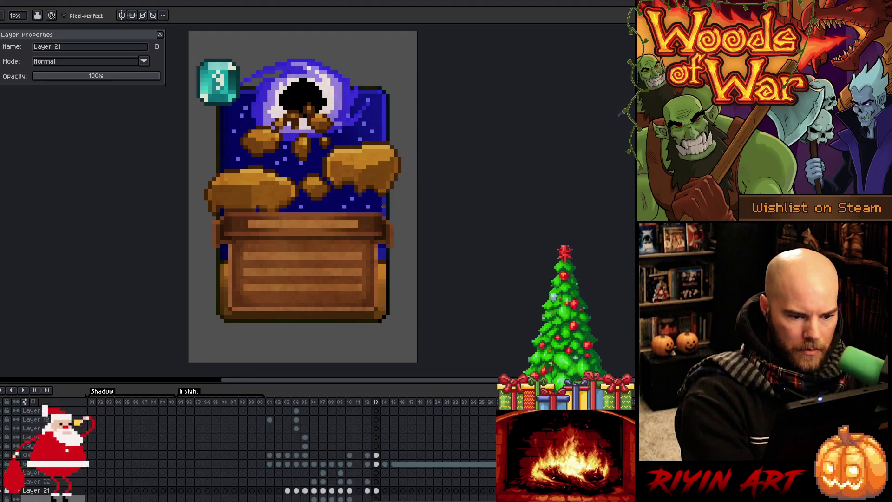
key("alt")
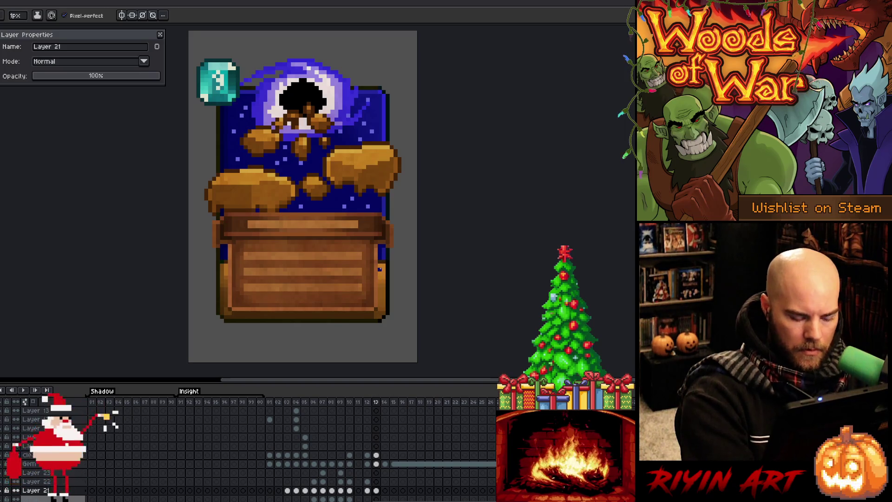
Select the text box's thin right-edge strip and apply Hue/Saturation lightness -5.
key("m")
left_click_drag(379, 263, 380, 312)
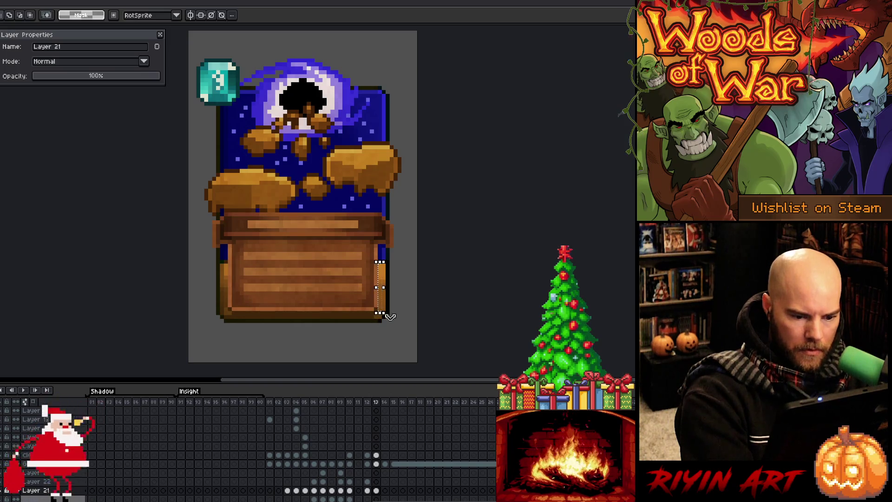
key("ctrl+u")
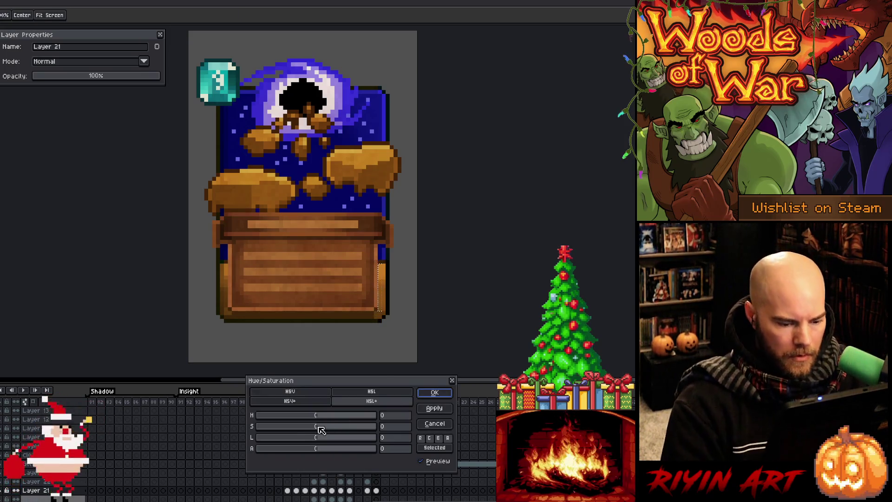
left_click(394, 439)
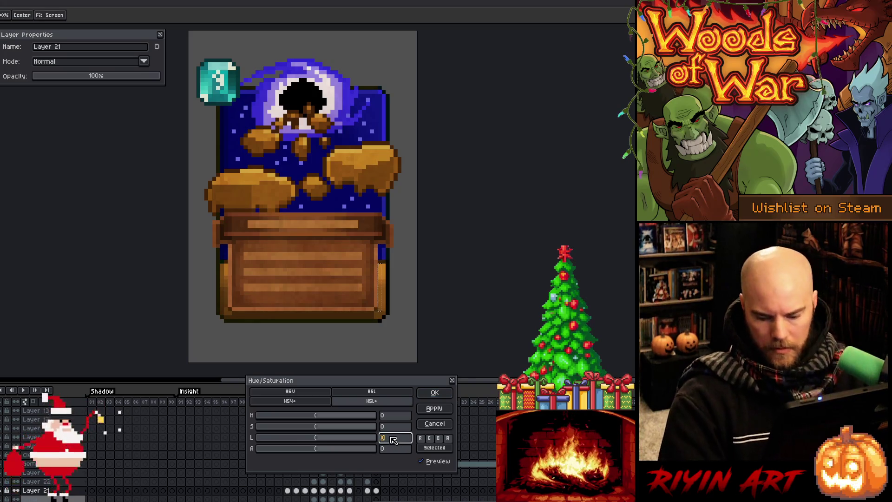
type("-5")
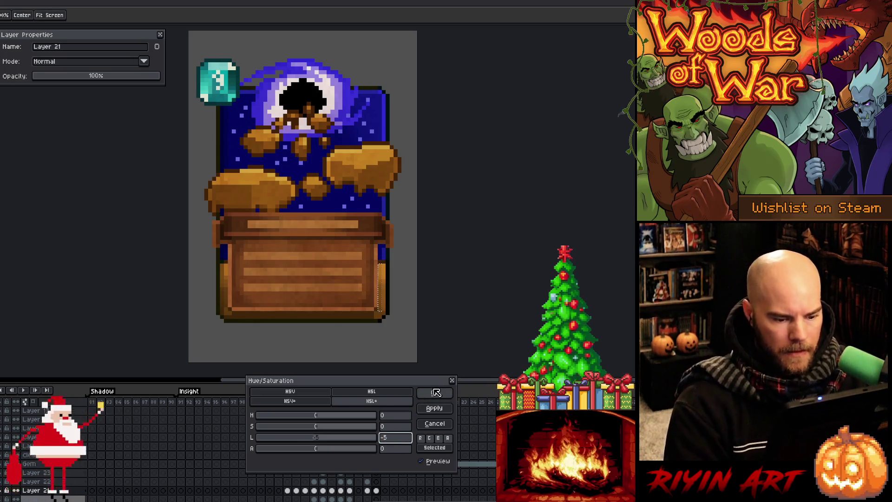
left_click(435, 394)
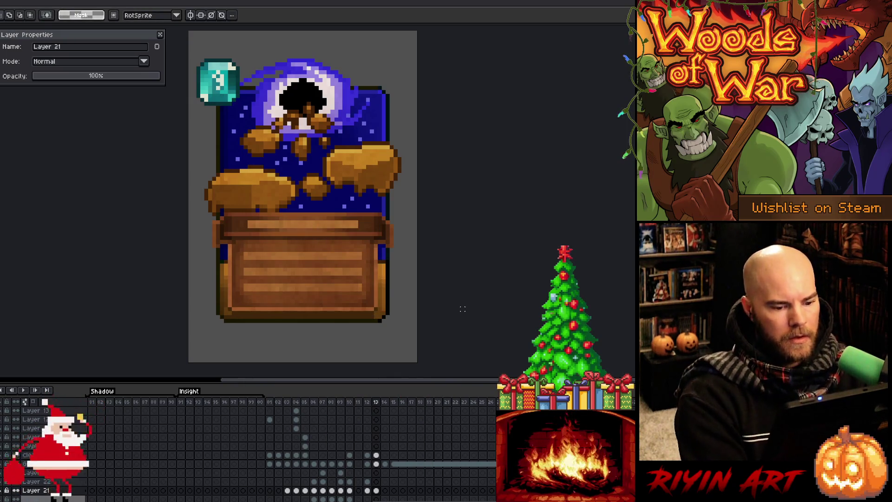
Repaint stray pixels near the card's upper right using colours sampled from the blue sky.
key("b")
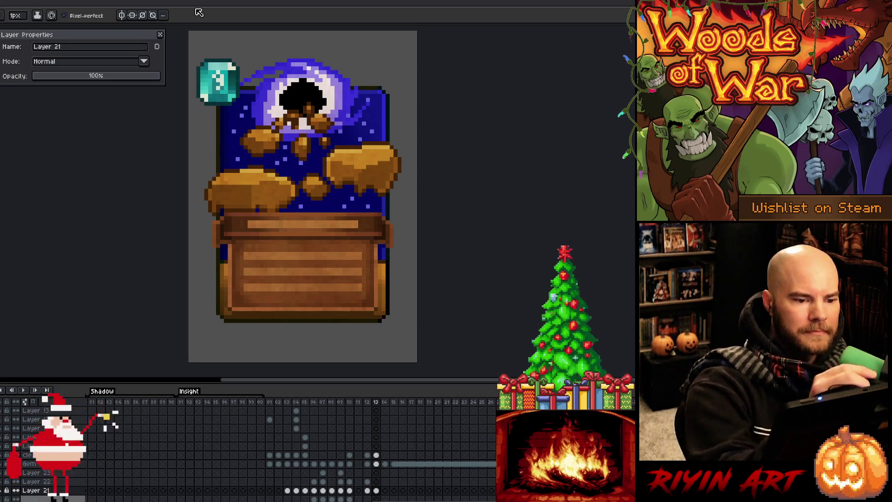
key("alt")
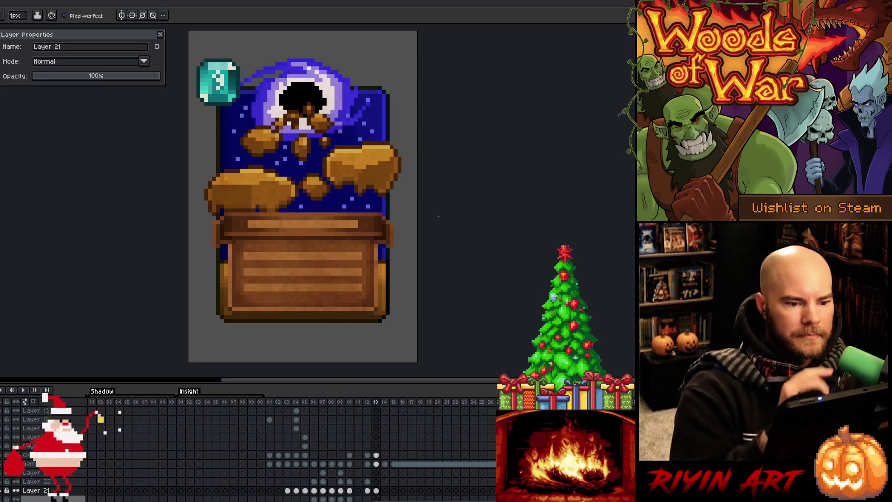
key("alt")
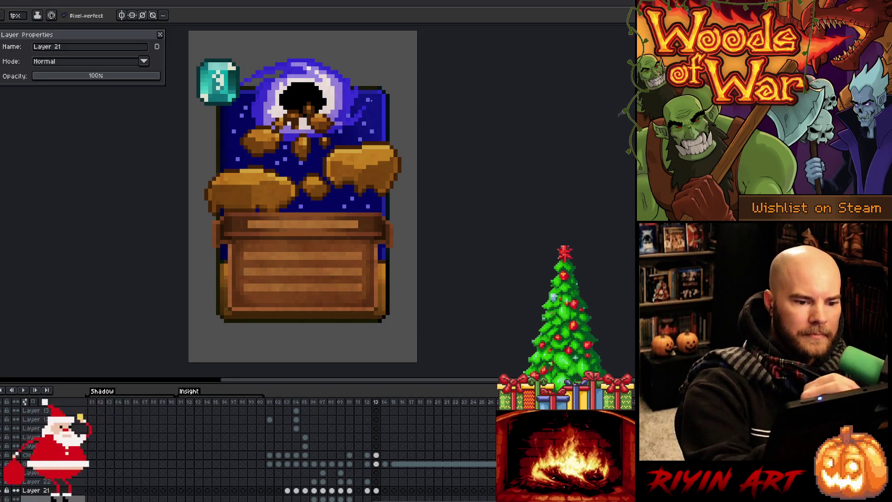
key("alt")
key("alt")
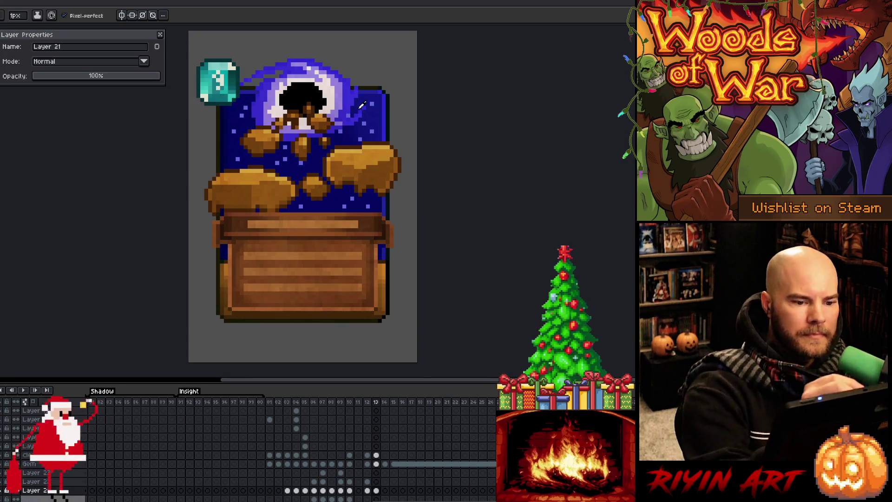
key("alt")
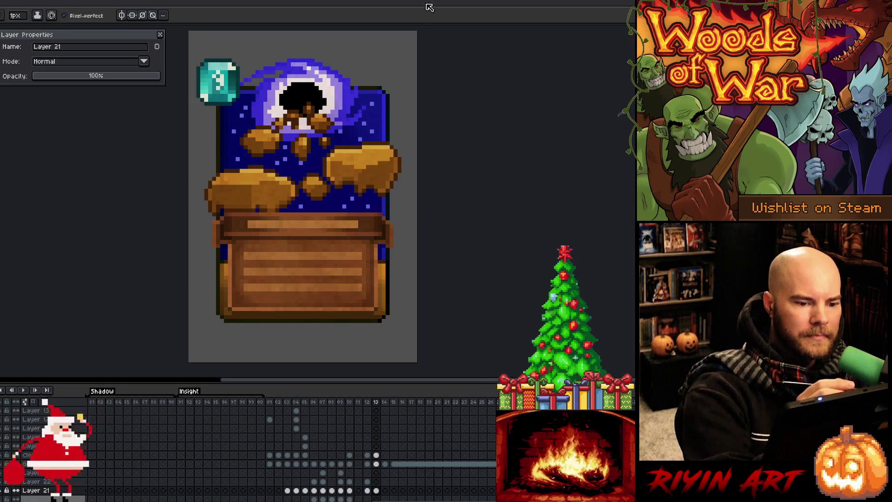
key("alt")
key("alt")
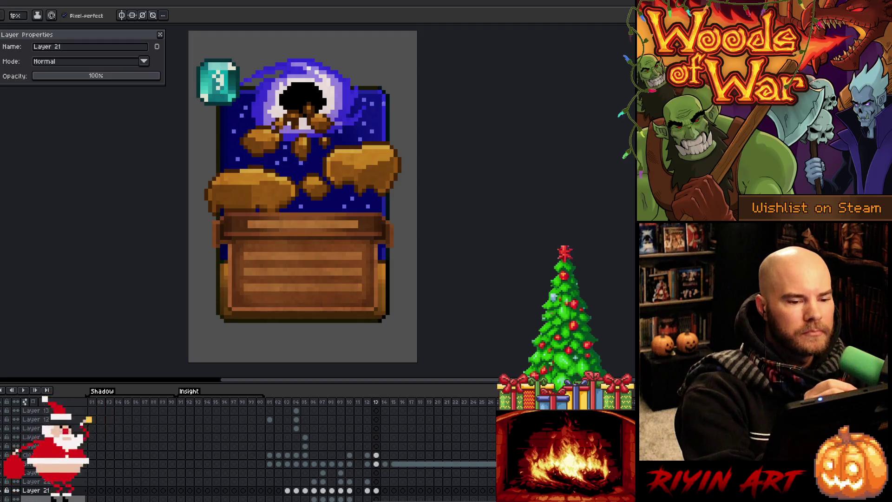
left_click(380, 96, "alt")
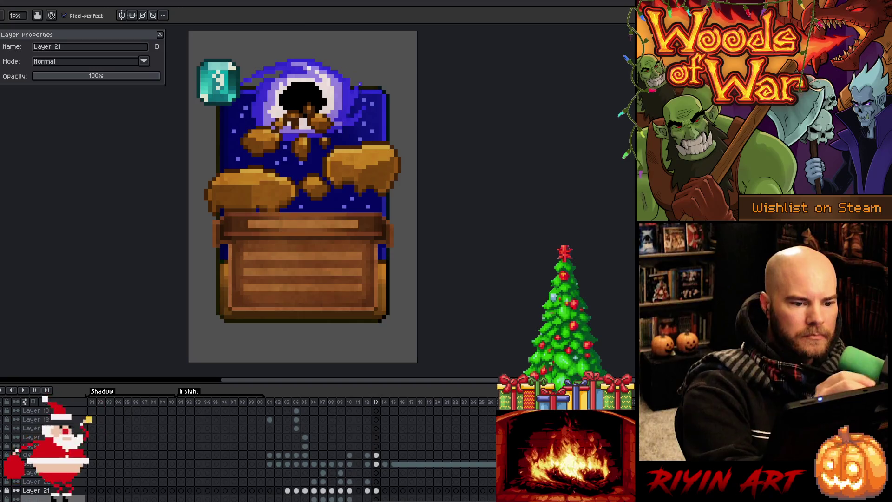
left_click(358, 91, "alt")
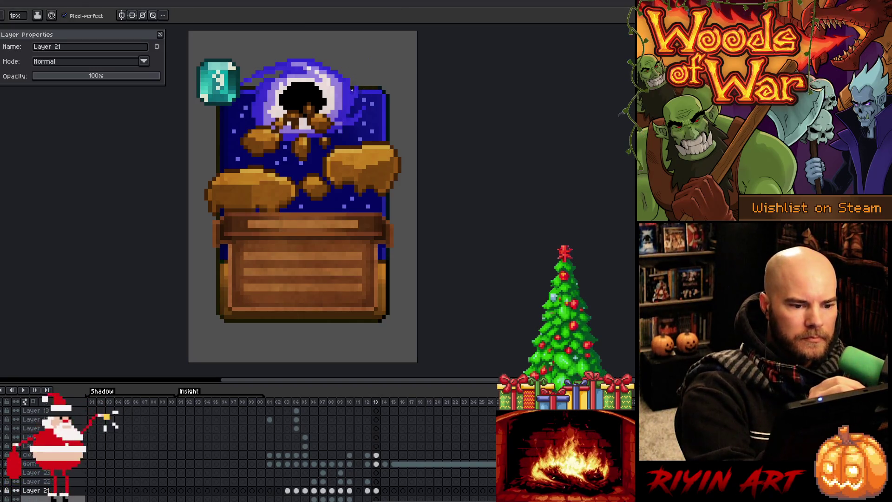